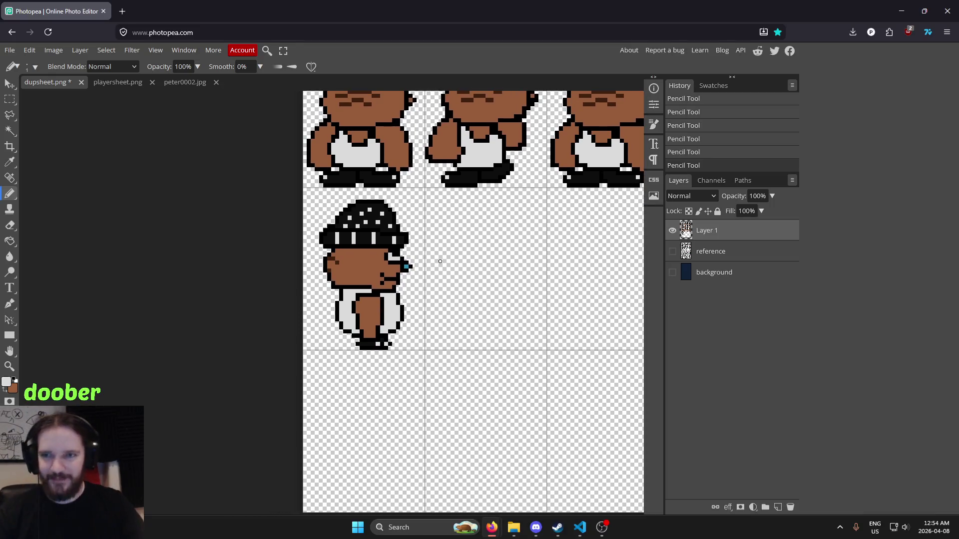
Cut the second-row side-view sprite out and paste it back as Layer 2.
scroll(371, 272, "up", 2)
scroll(473, 221, "down", 2)
scroll(474, 210, "up", 4)
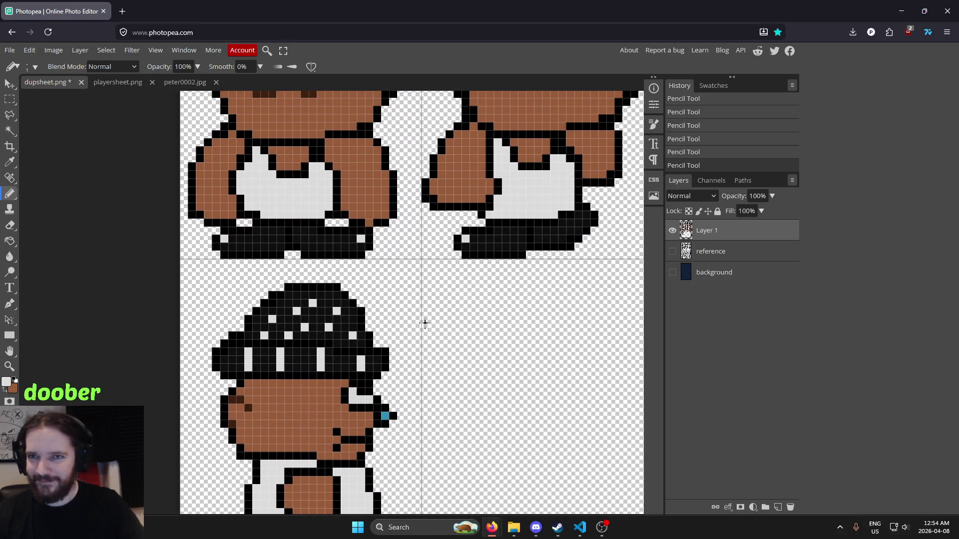
scroll(424, 321, "down", 3)
scroll(465, 285, "up", 3)
scroll(464, 285, "down", 2)
scroll(475, 232, "up", 2)
scroll(424, 278, "down", 2)
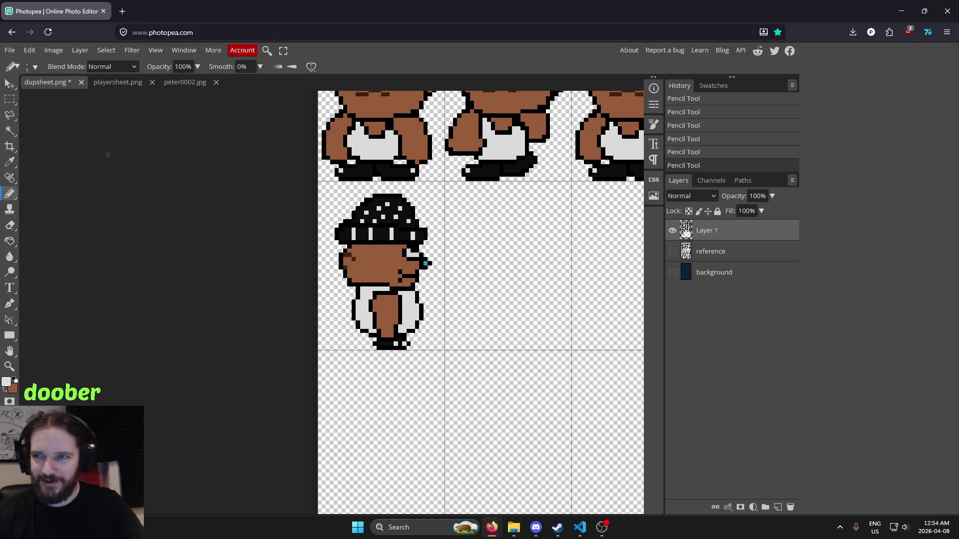
left_click(11, 83)
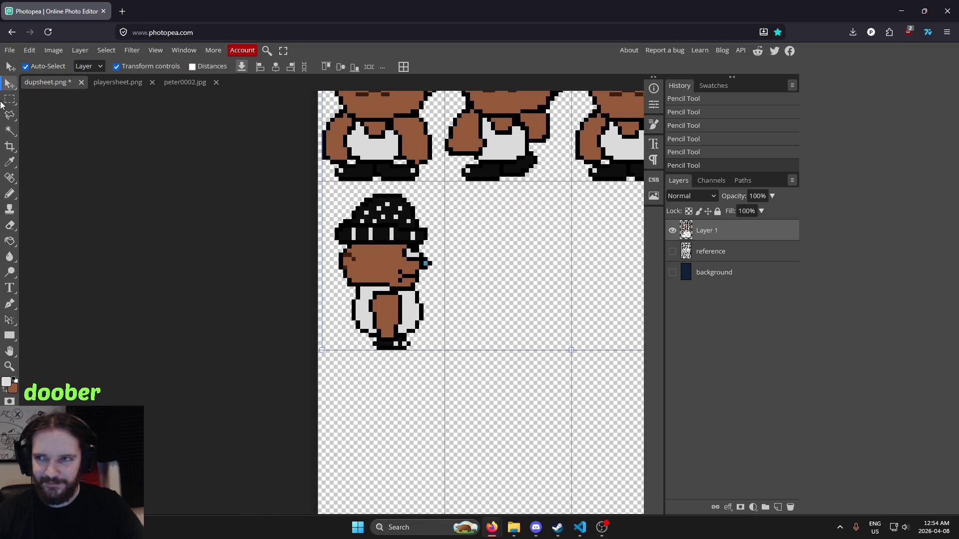
left_click(9, 99)
scroll(428, 221, "down", 2)
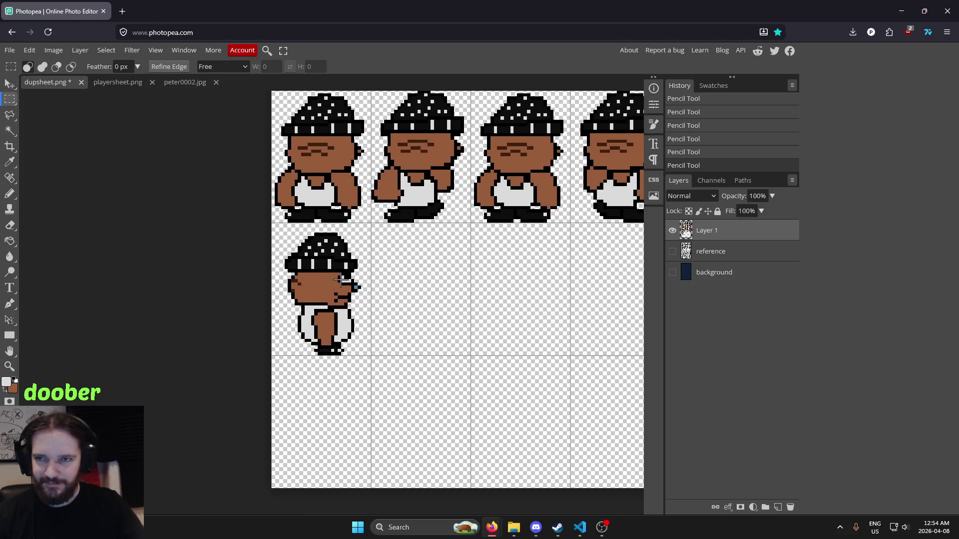
scroll(341, 281, "up", 2)
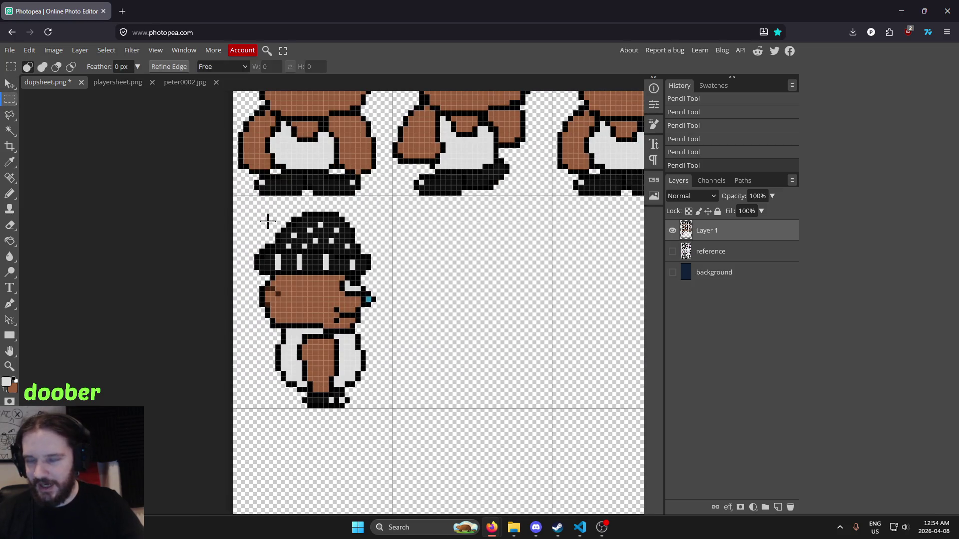
mouse_move(240, 204)
left_mouse_down()
mouse_move(366, 332)
mouse_move(387, 407)
left_mouse_up()
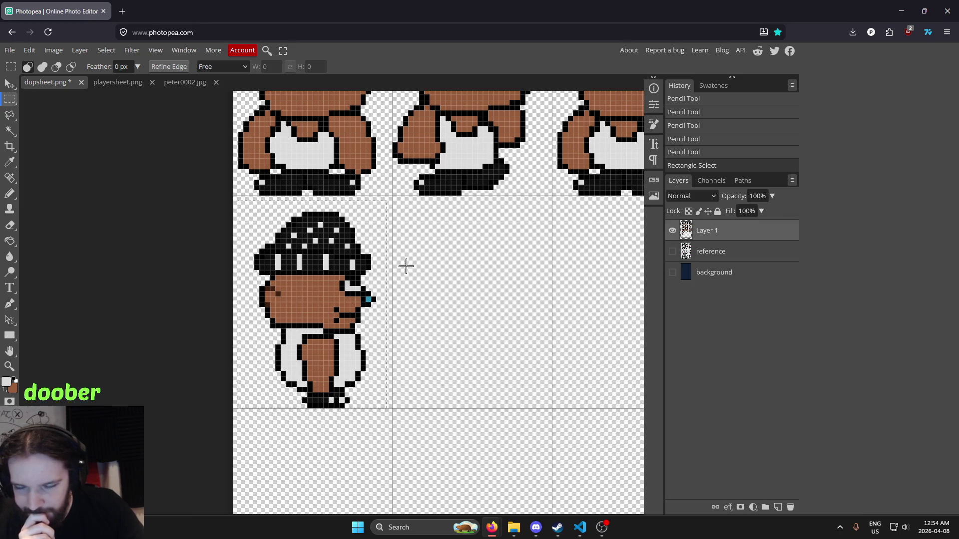
key("ctrl+x")
key("ctrl+v")
Nudge the pasted sprite left and right with the arrow keys into the first cell.
left_click(10, 85)
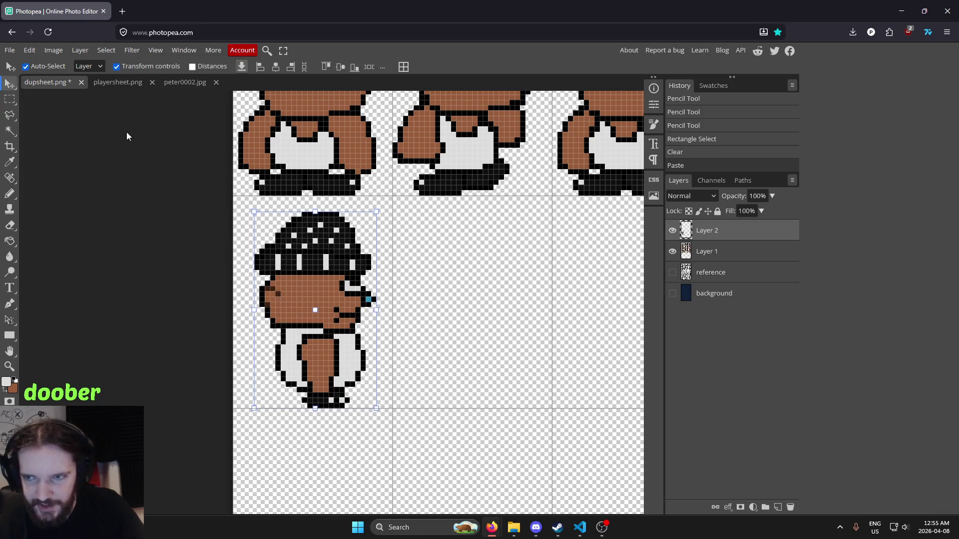
key("Left")
key("Left")
key("Left")
scroll(400, 187, "up", 5)
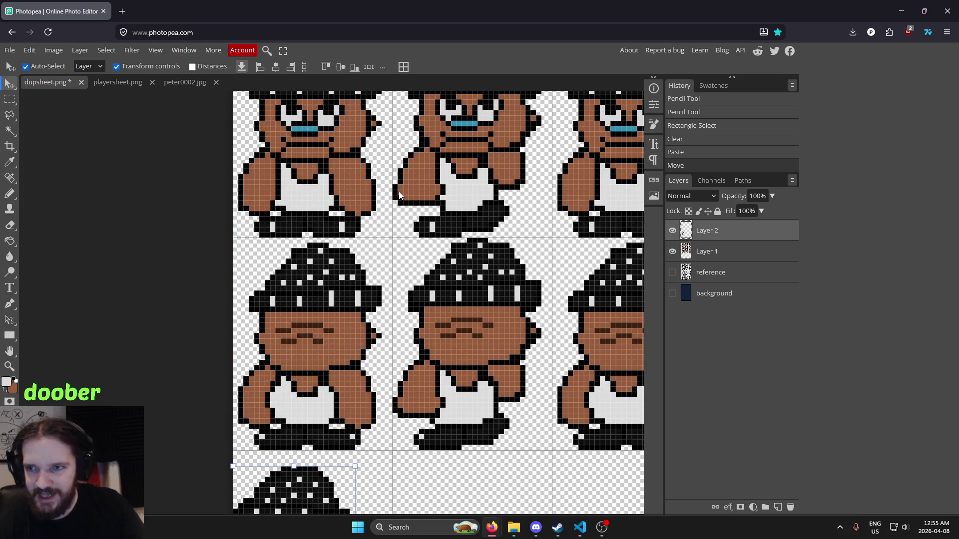
scroll(392, 183, "down", 5)
key("Right")
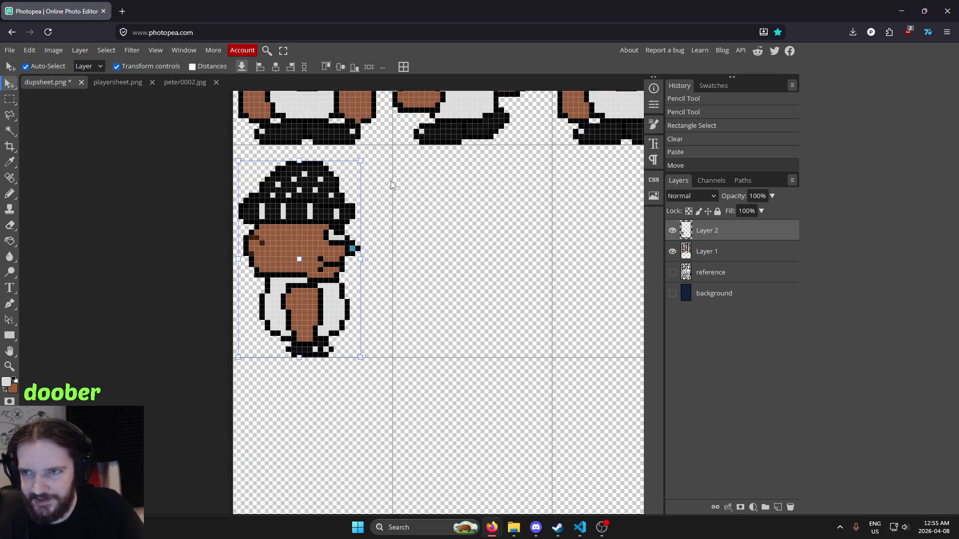
scroll(392, 184, "up", 3)
scroll(392, 187, "down", 1)
key("Right")
key("Right")
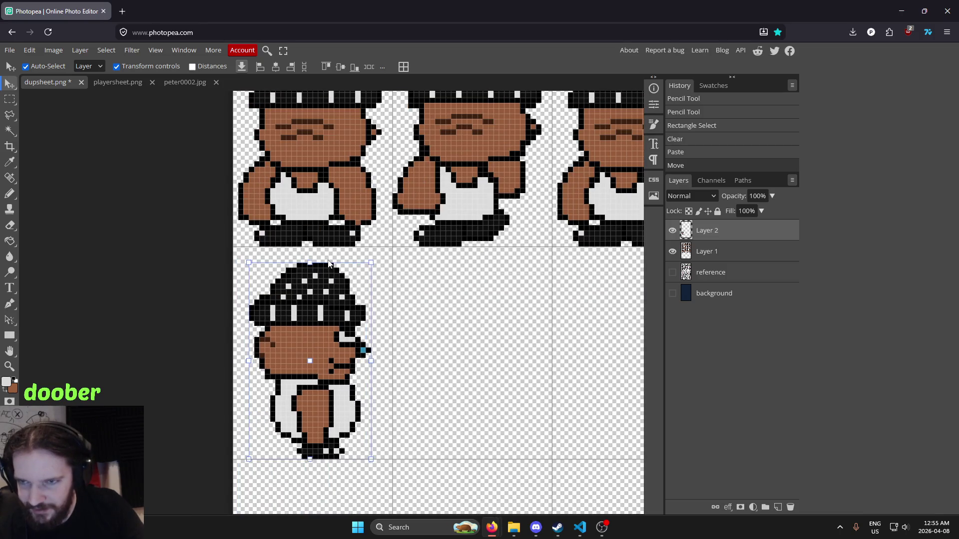
key("Right")
key("Right")
key("Right")
key("Left")
key("Left")
key("Left")
key("Left")
key("Left")
key("Left")
key("Right")
key("Right")
key("Right")
key("Right")
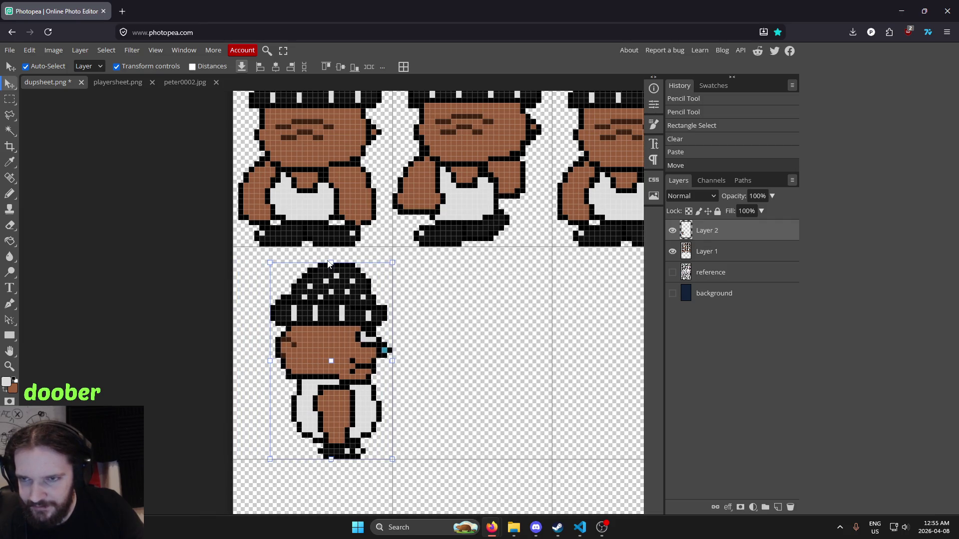
key("Left")
key("Left")
key("Left")
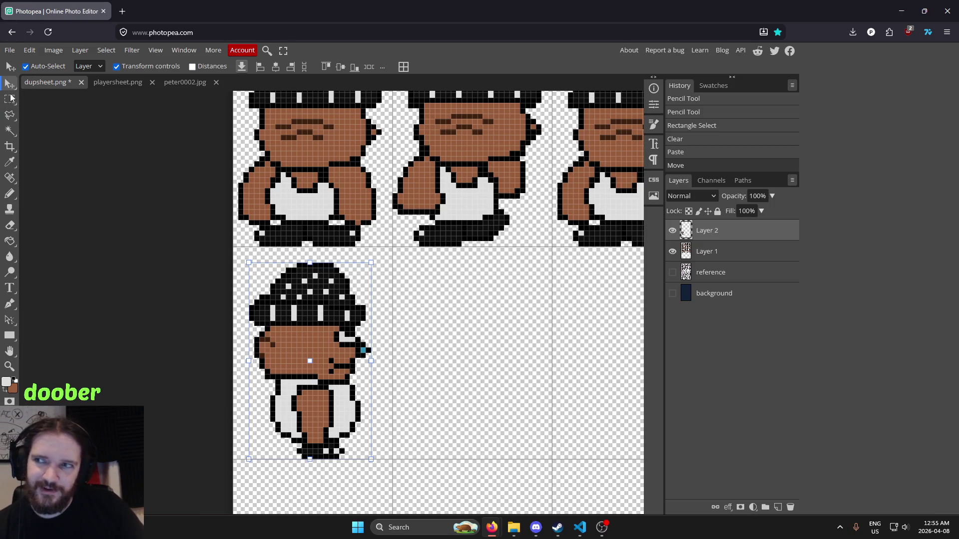
left_click(9, 97)
key("ctrl")
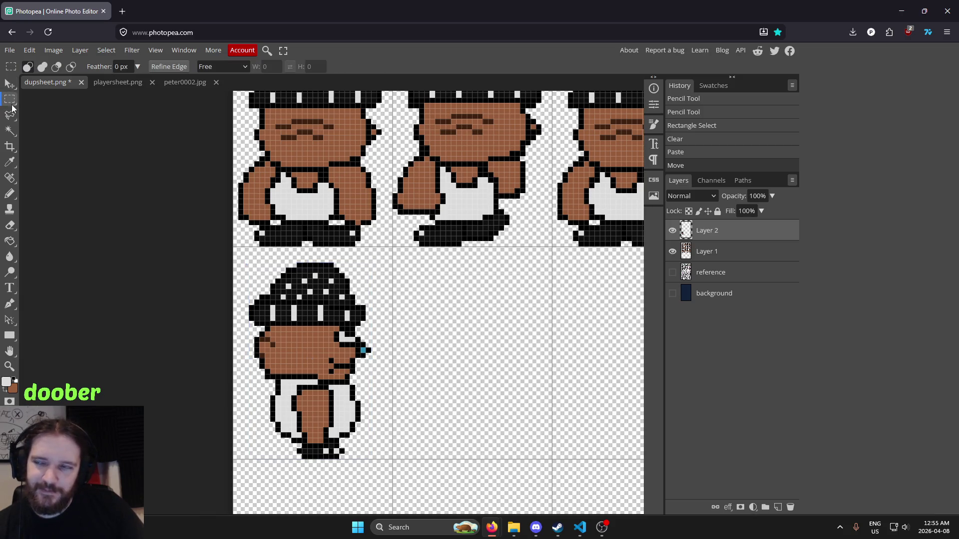
key("ctrl")
key("ctrl")
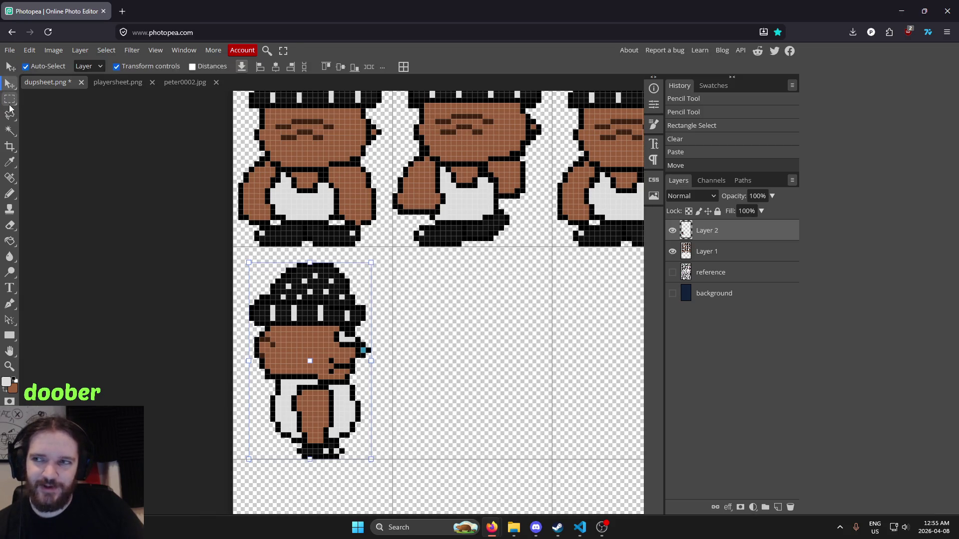
key("ctrl")
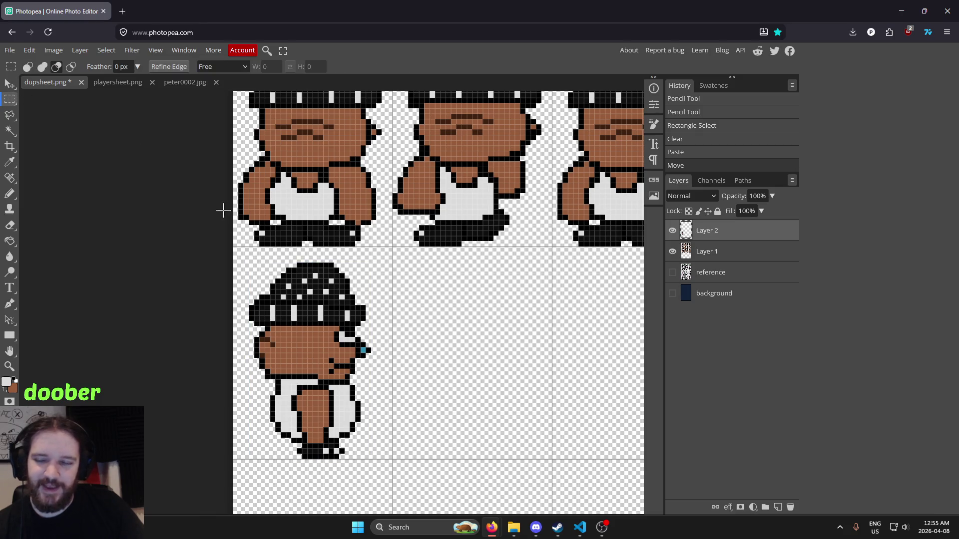
scroll(315, 358, "down", 2)
scroll(333, 347, "up", 4)
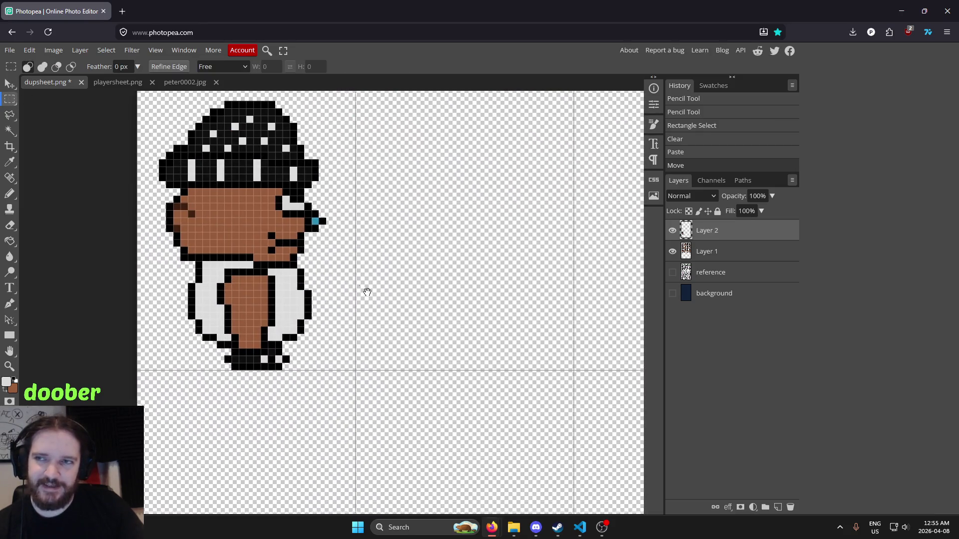
scroll(359, 283, "up", 1)
scroll(353, 288, "down", 1)
scroll(346, 282, "up", 1)
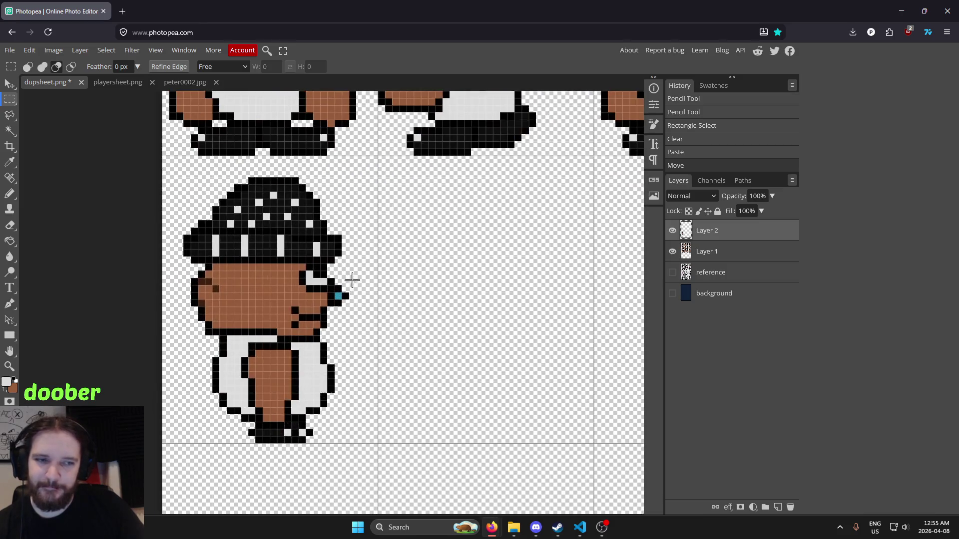
left_click(9, 84)
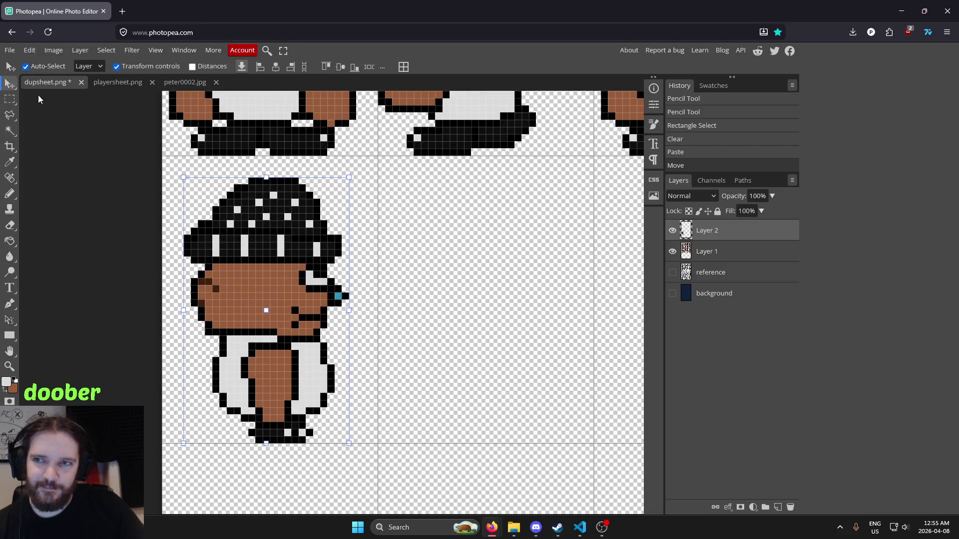
scroll(199, 180, "down", 5)
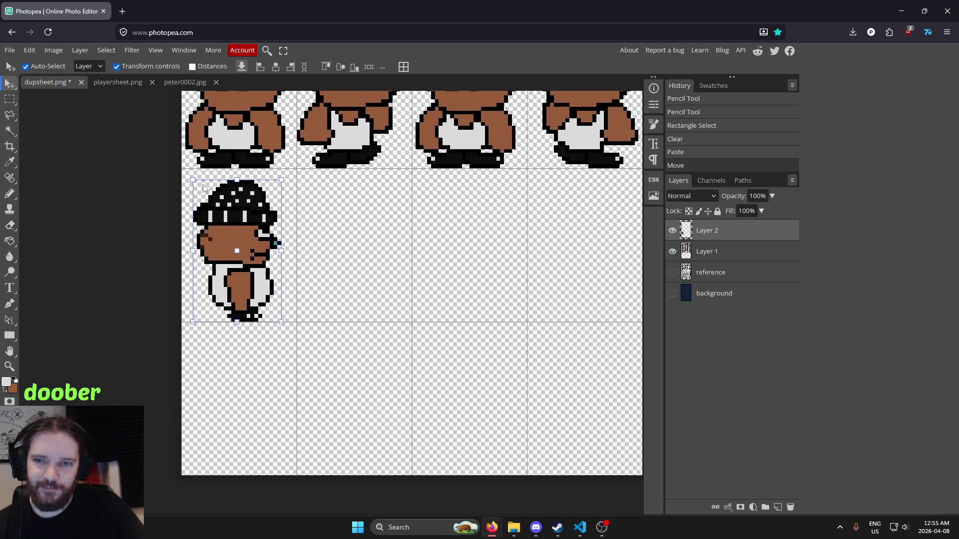
scroll(207, 188, "up", 4)
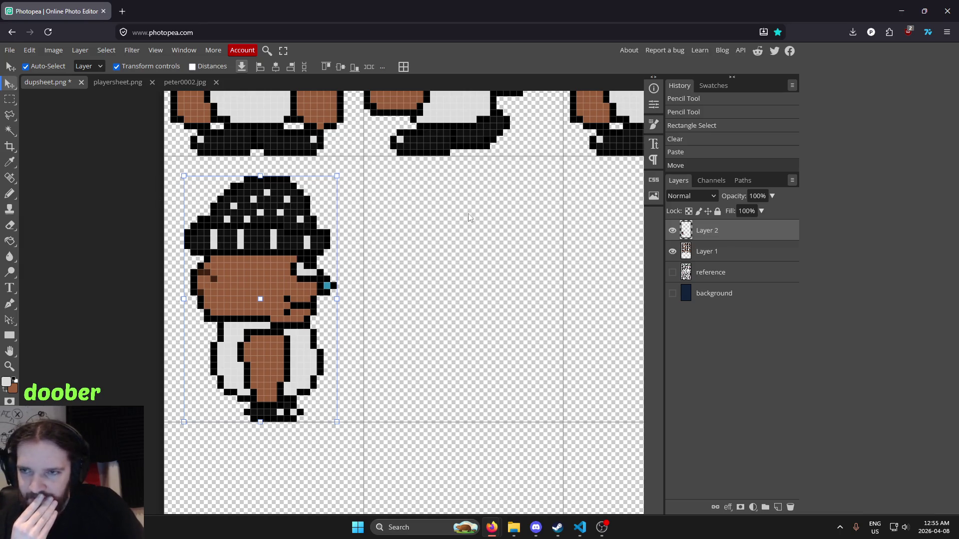
scroll(377, 210, "down", 3)
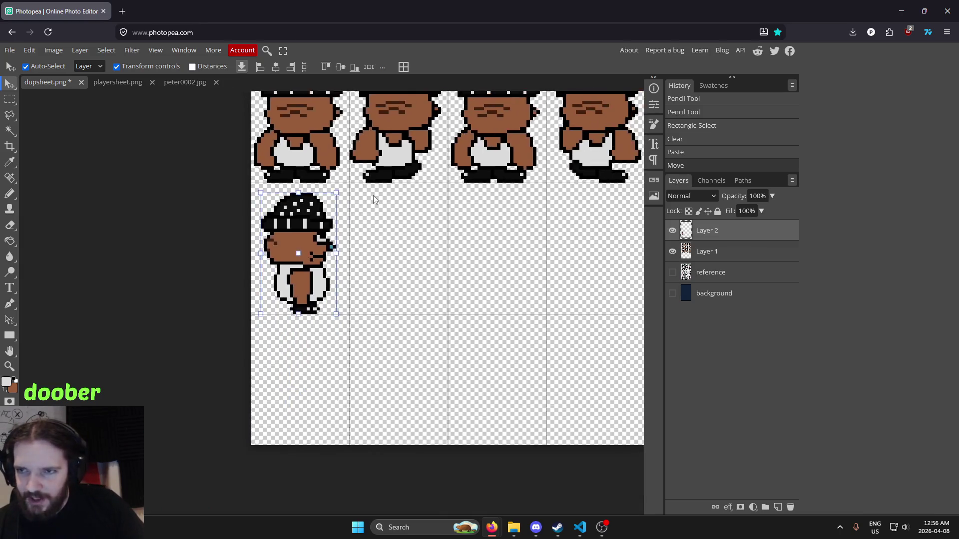
scroll(413, 235, "up", 3)
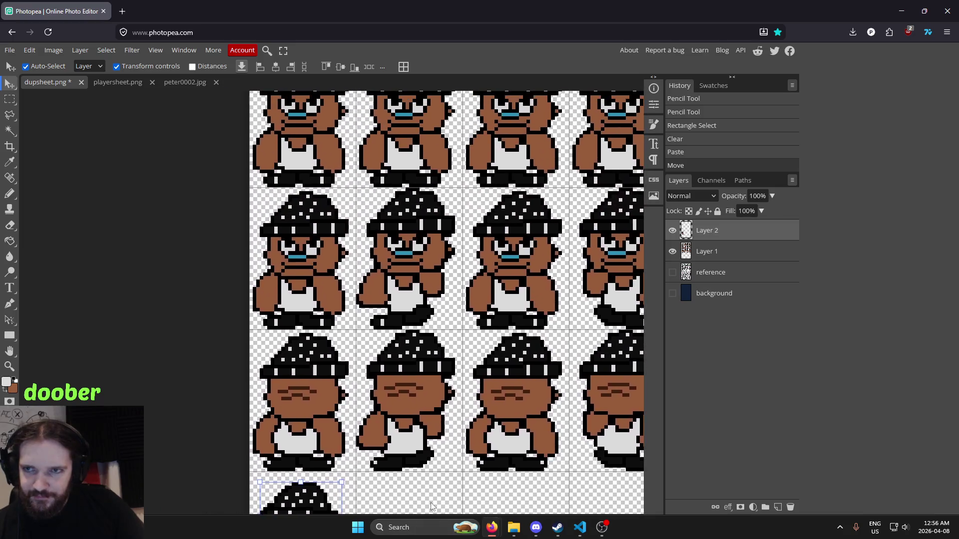
scroll(396, 311, "up", 3)
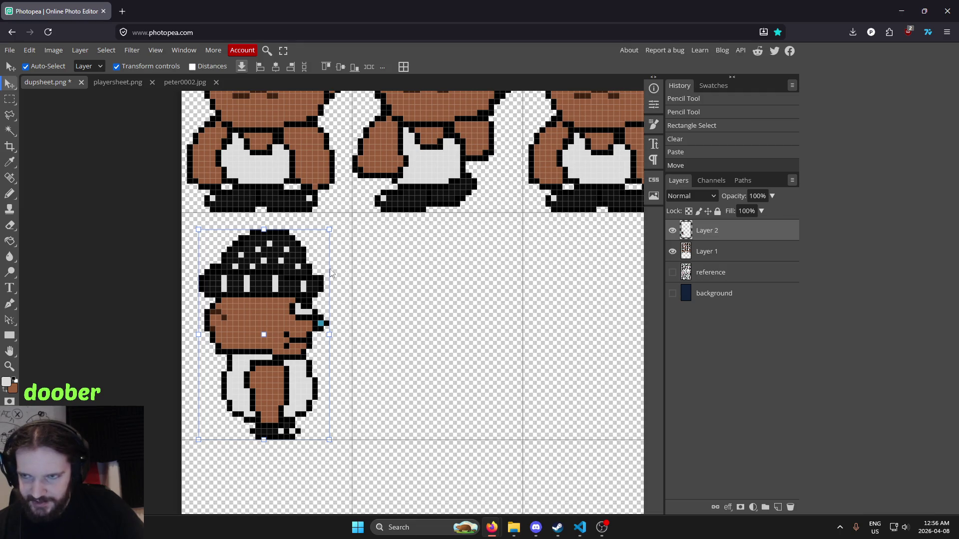
key("ctrl+v")
Slide the copied sprite right into the next frame cell and fine-tune its position.
key("Right")
key("Right")
key("Right")
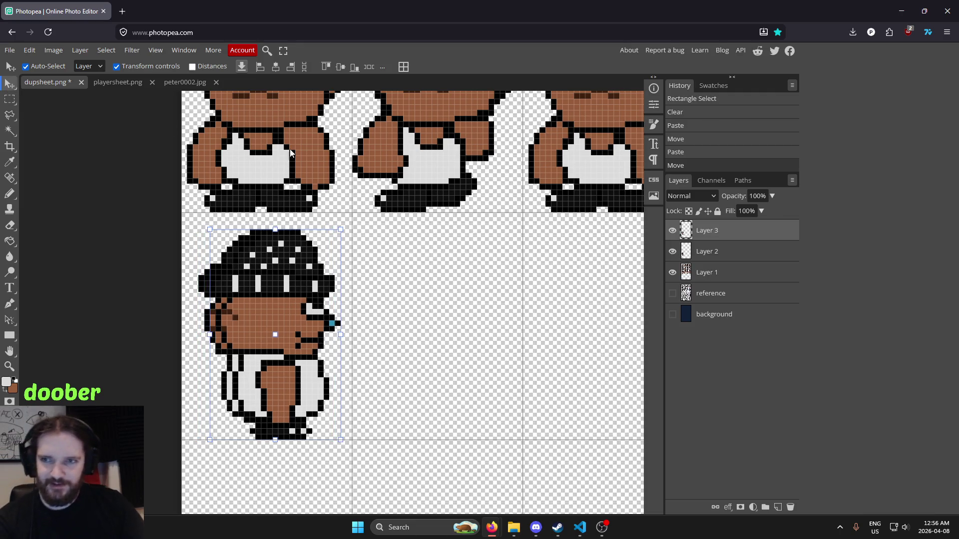
key("Right")
key("Right")
key("Right")
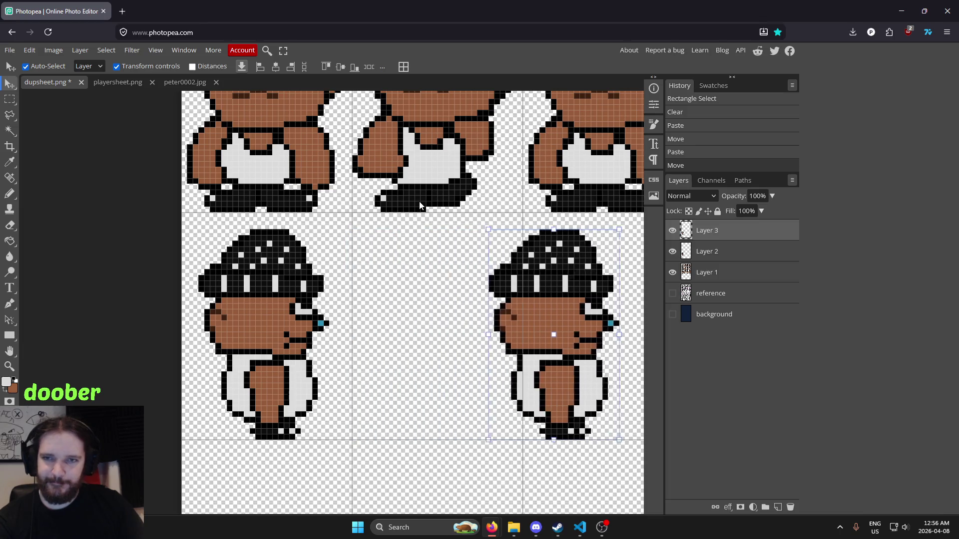
left_click_drag(442, 227, 288, 236)
key("Left")
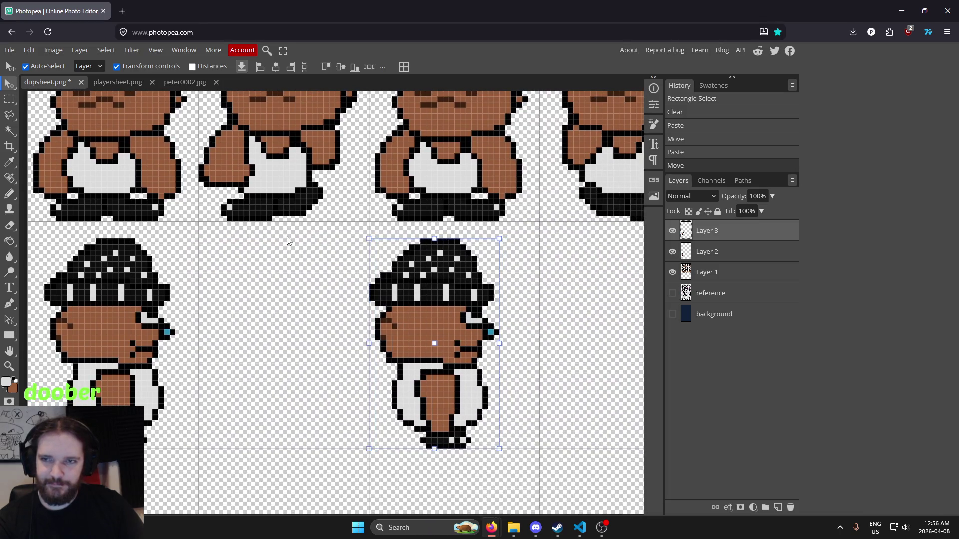
key("Right")
key("Right")
key("Right")
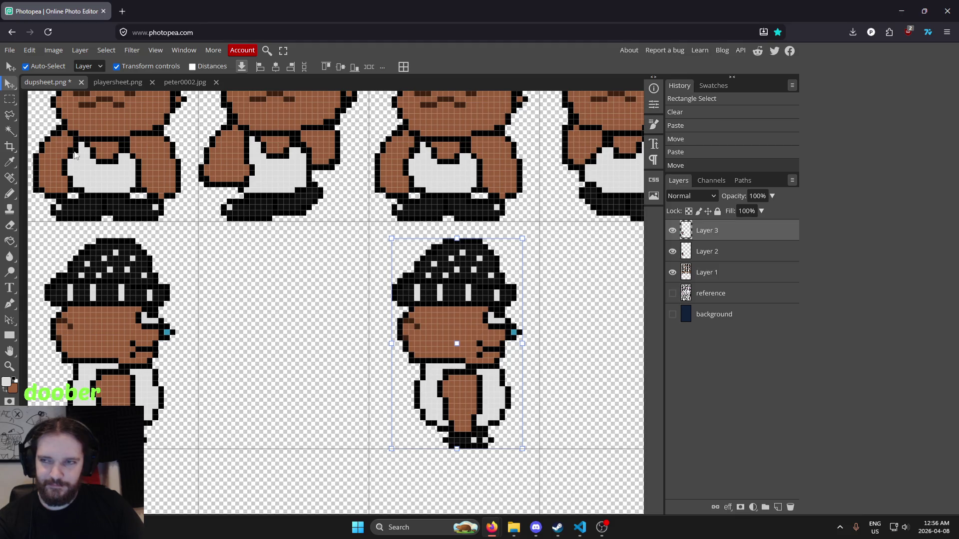
left_click(10, 100)
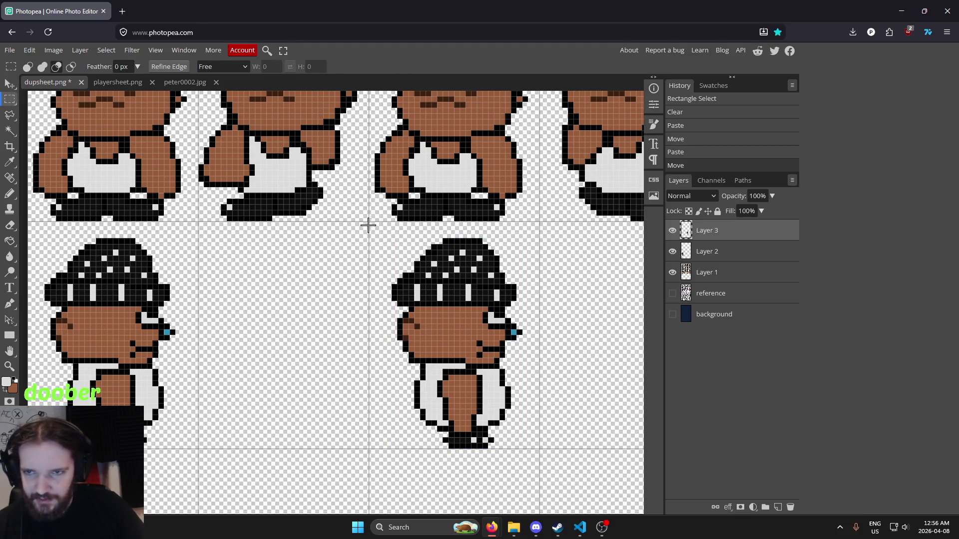
scroll(374, 239, "down", 3)
scroll(378, 246, "up", 1)
mouse_move(343, 289)
left_mouse_down()
mouse_move(383, 277)
mouse_move(392, 289)
left_mouse_up()
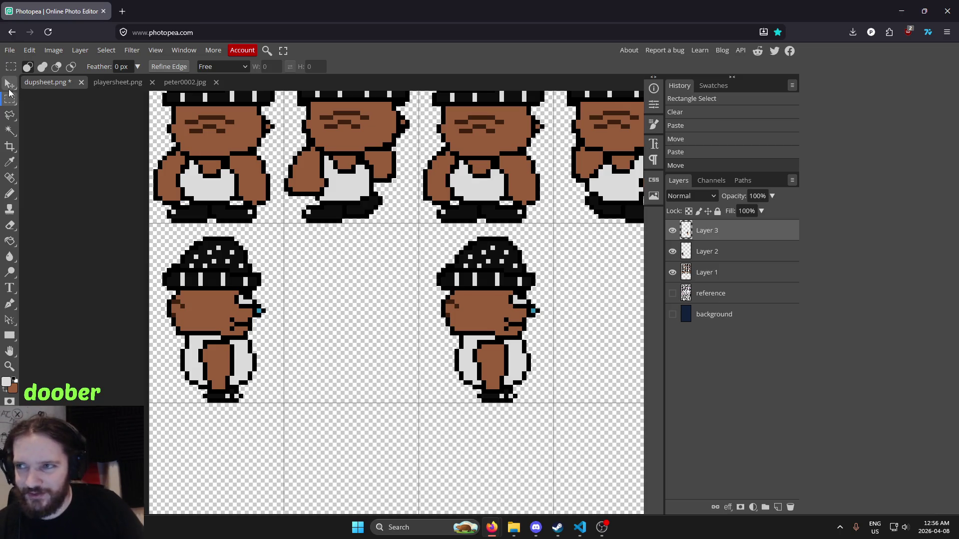
Paste another sprite copy as Layer 4 and nudge it right into the middle cell.
left_click(11, 85)
key("ctrl+v")
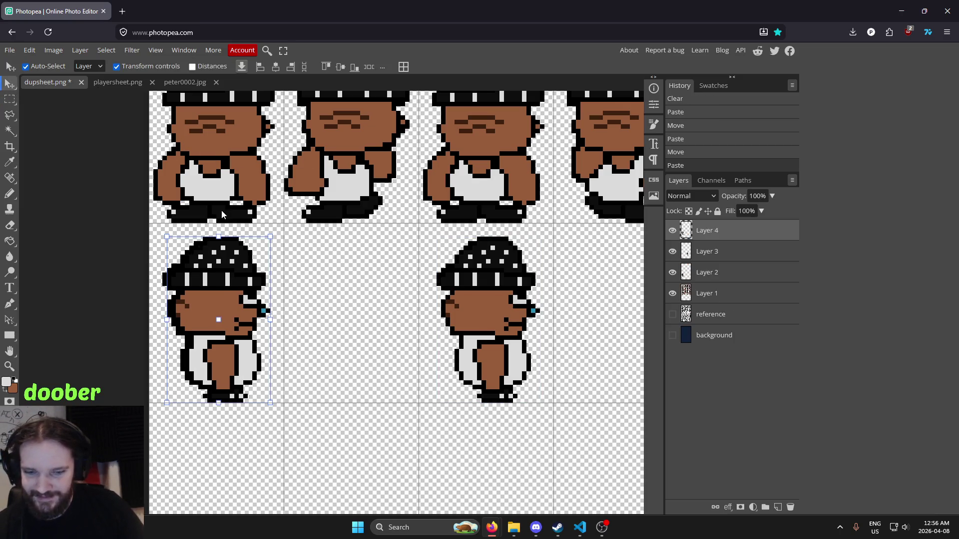
key("Right")
key("Right")
key("Right")
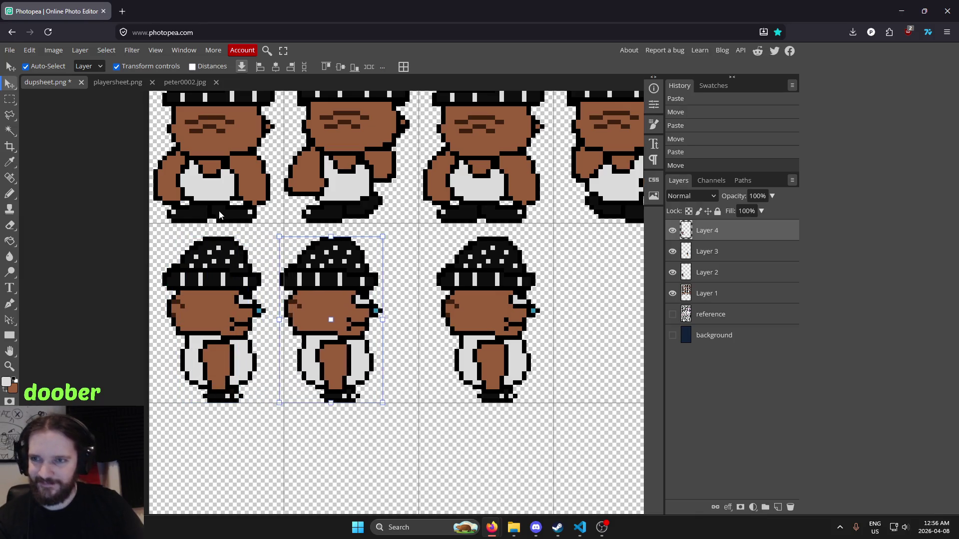
key("Right")
key("Right")
key("Right")
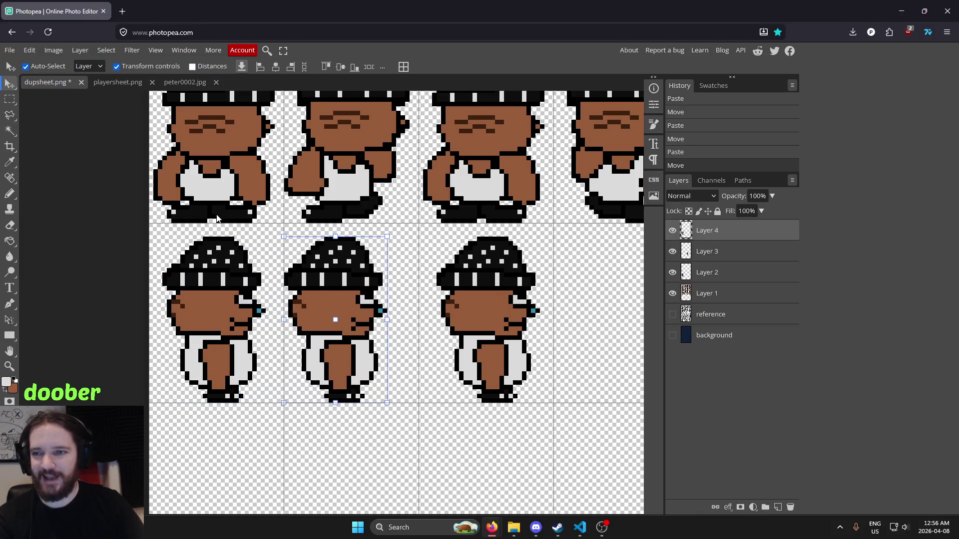
key("Right")
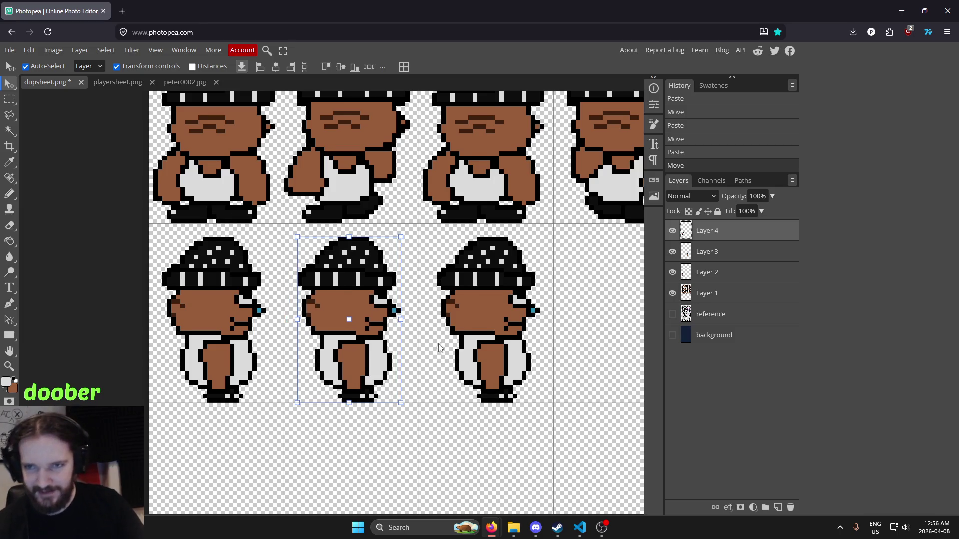
scroll(438, 349, "down", 1)
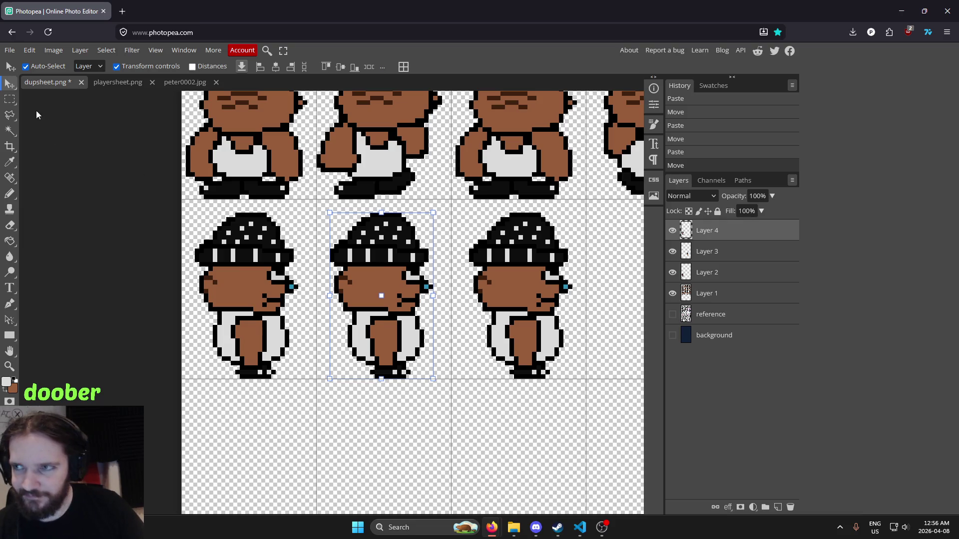
left_click(10, 102)
scroll(425, 317, "up", 2)
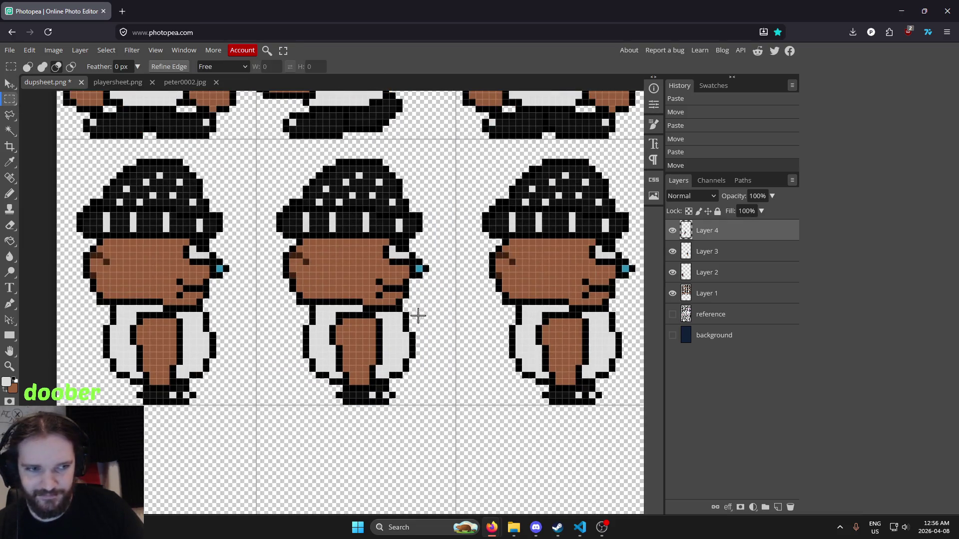
scroll(417, 299, "up", 1)
scroll(425, 278, "down", 3)
scroll(428, 275, "up", 2)
scroll(428, 272, "up", 2)
scroll(409, 324, "down", 5)
scroll(392, 372, "up", 1)
scroll(392, 372, "up", 3)
scroll(395, 280, "up", 1)
scroll(396, 269, "up", 1)
scroll(397, 268, "down", 4)
scroll(396, 256, "up", 3)
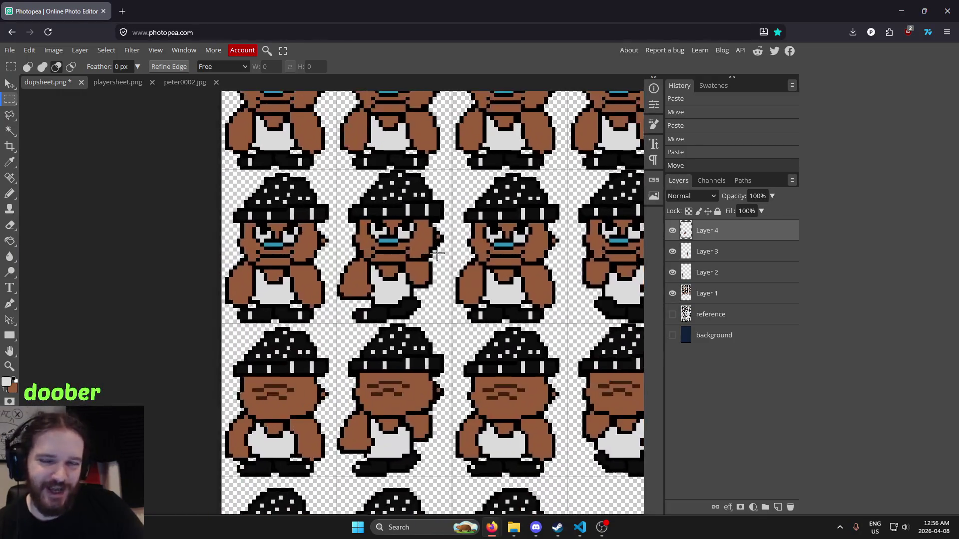
scroll(396, 255, "up", 1)
scroll(400, 270, "down", 3)
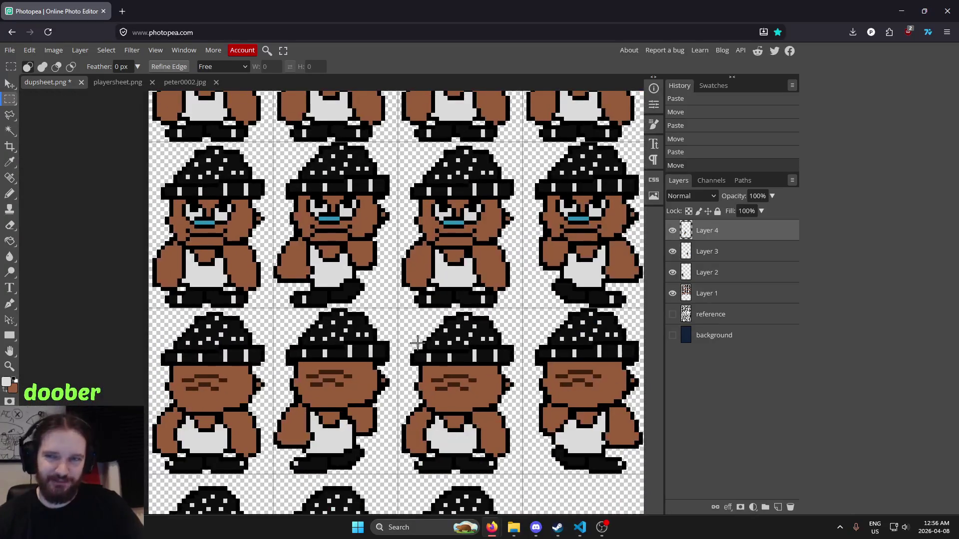
scroll(411, 247, "down", 1)
scroll(375, 303, "up", 2)
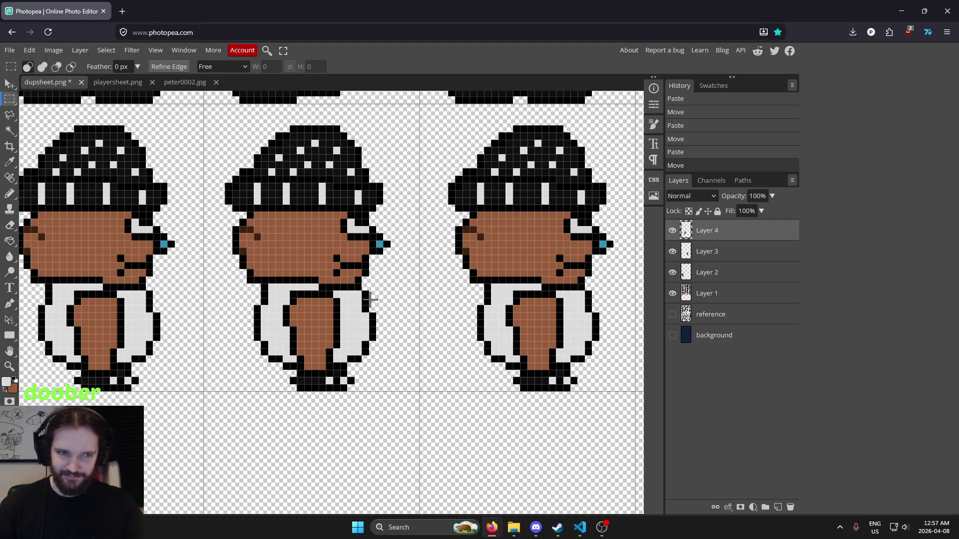
scroll(385, 233, "down", 2)
scroll(376, 299, "up", 4)
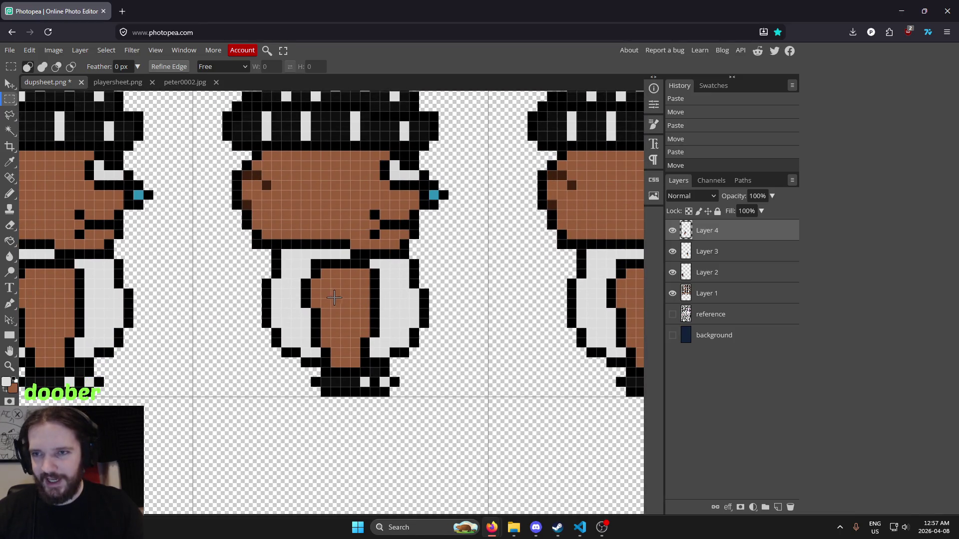
scroll(331, 298, "down", 2)
scroll(358, 295, "up", 3)
scroll(359, 295, "down", 5)
scroll(346, 413, "up", 5)
scroll(319, 318, "up", 2)
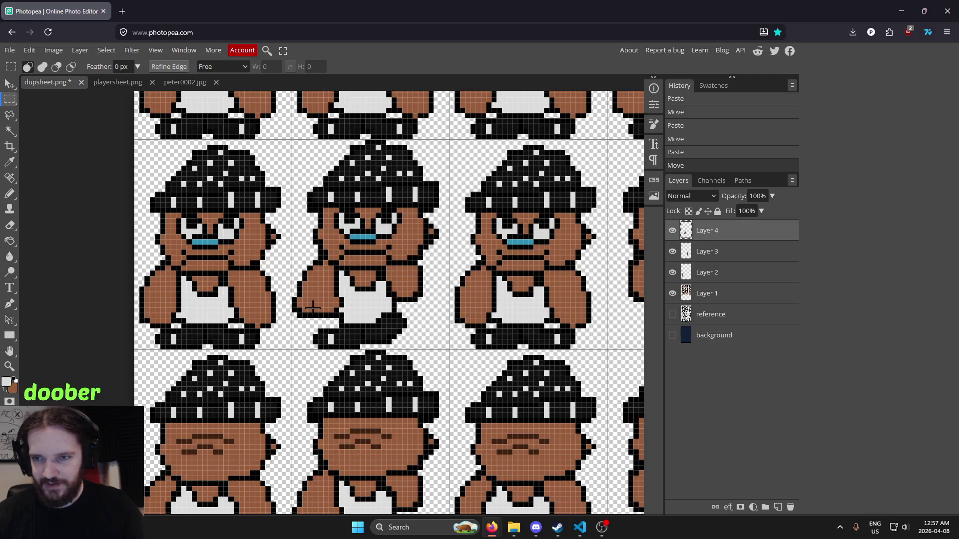
scroll(313, 308, "down", 2)
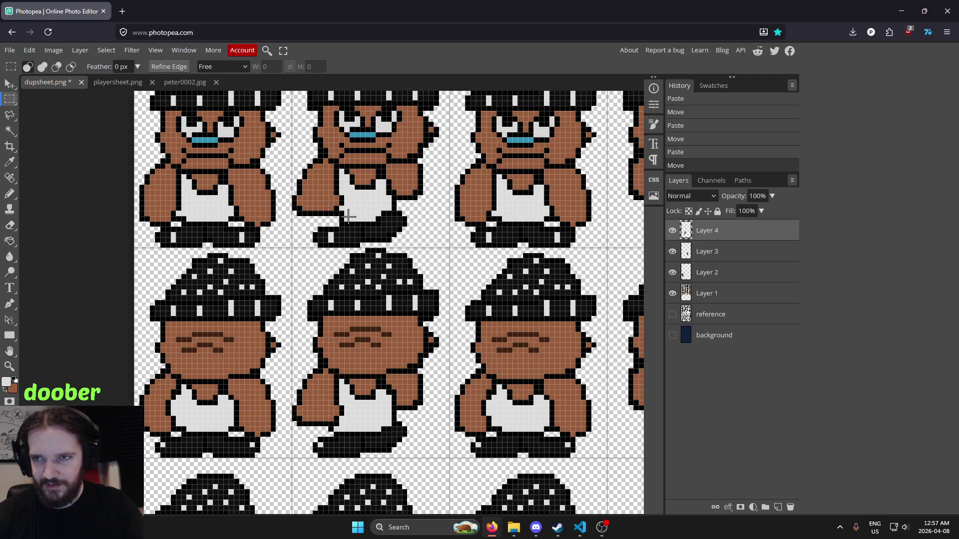
scroll(342, 223, "up", 1)
scroll(344, 250, "down", 7)
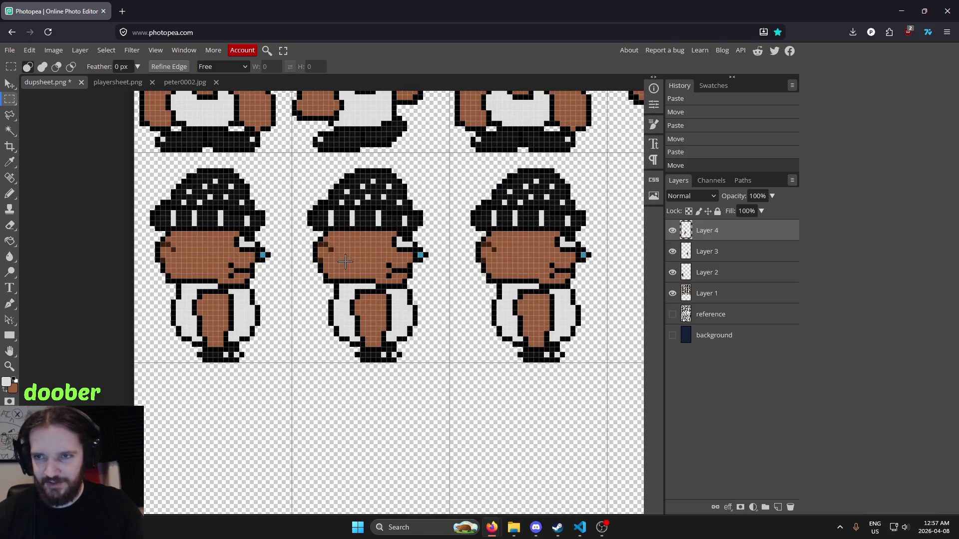
scroll(390, 328, "up", 3)
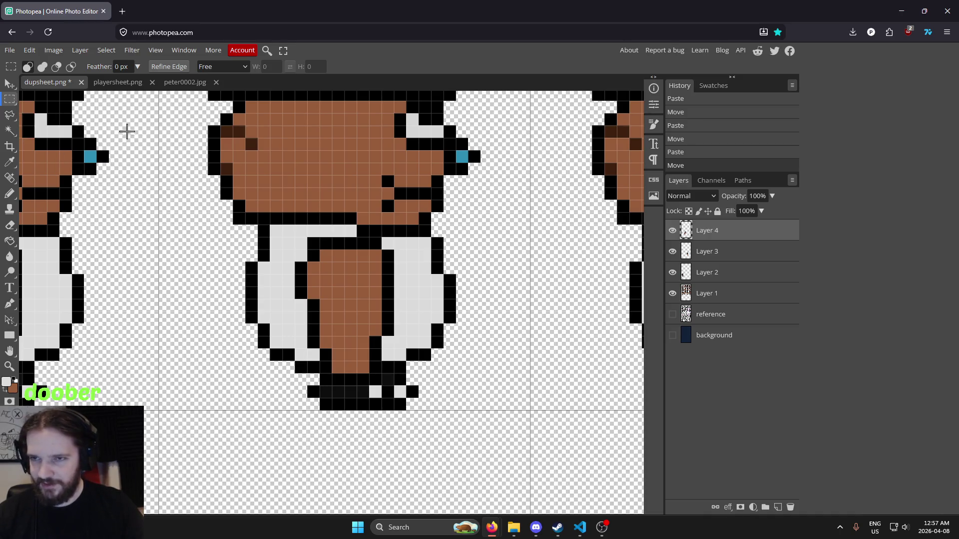
Paint the bottom row of the brown leg black to form the trouser hem.
key("i")
left_click(408, 272)
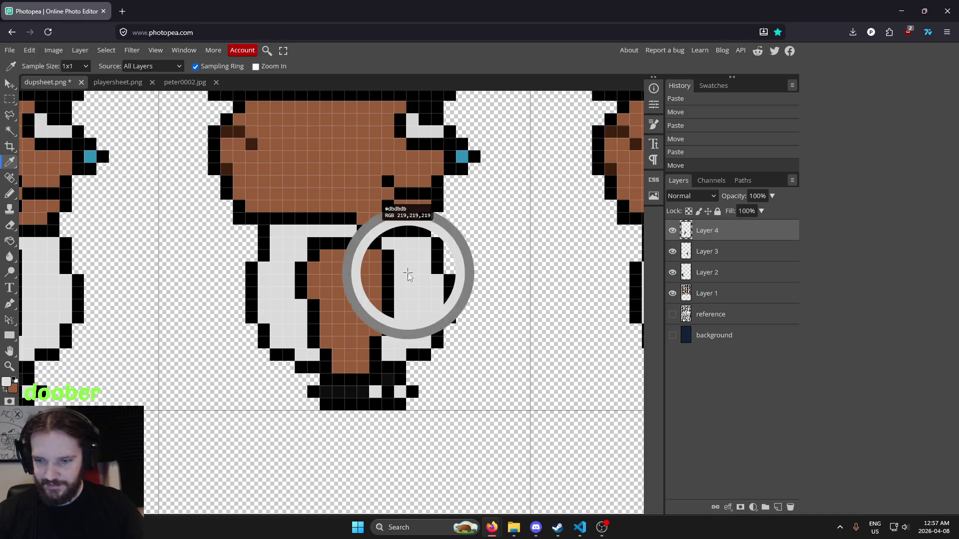
key("b")
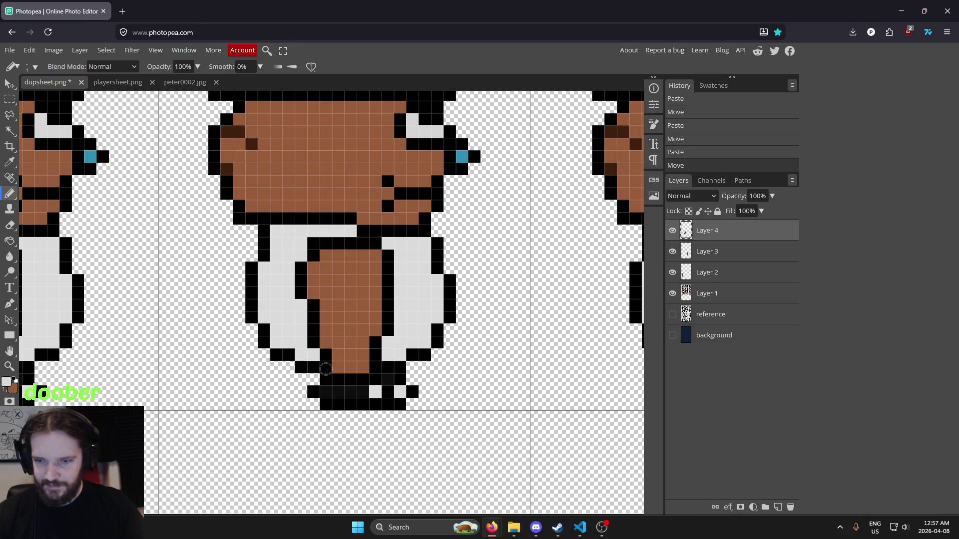
key("i")
left_click(319, 370)
key("b")
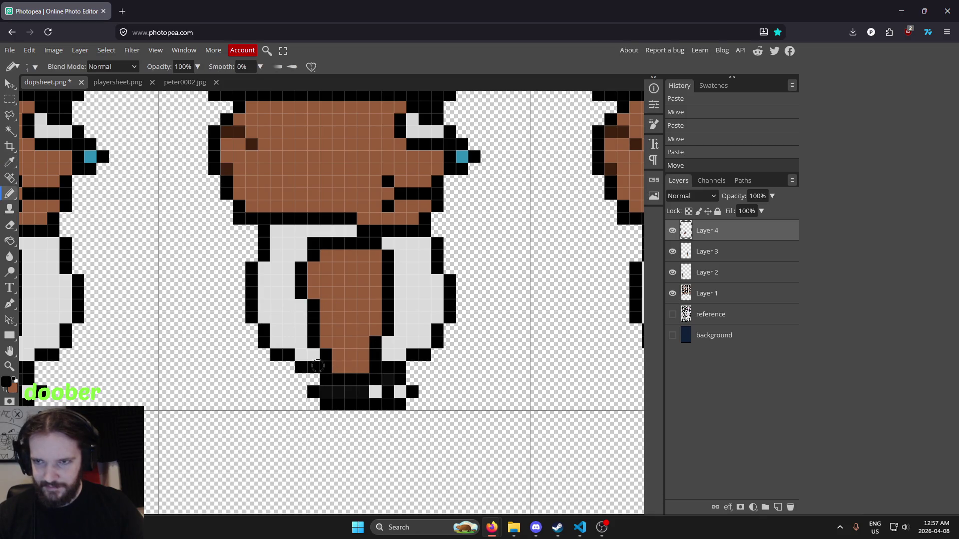
mouse_move(325, 367)
left_mouse_down()
mouse_move(390, 365)
mouse_move(321, 355)
left_mouse_up()
Paint over the brown leg and a black pixel above it in light grey.
left_click(390, 353, "alt")
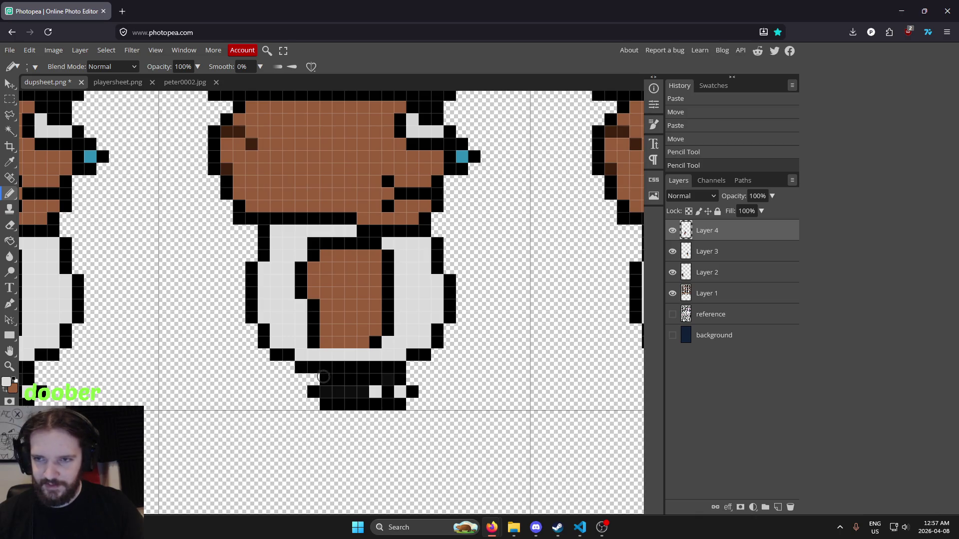
left_click_drag(325, 357, 346, 360)
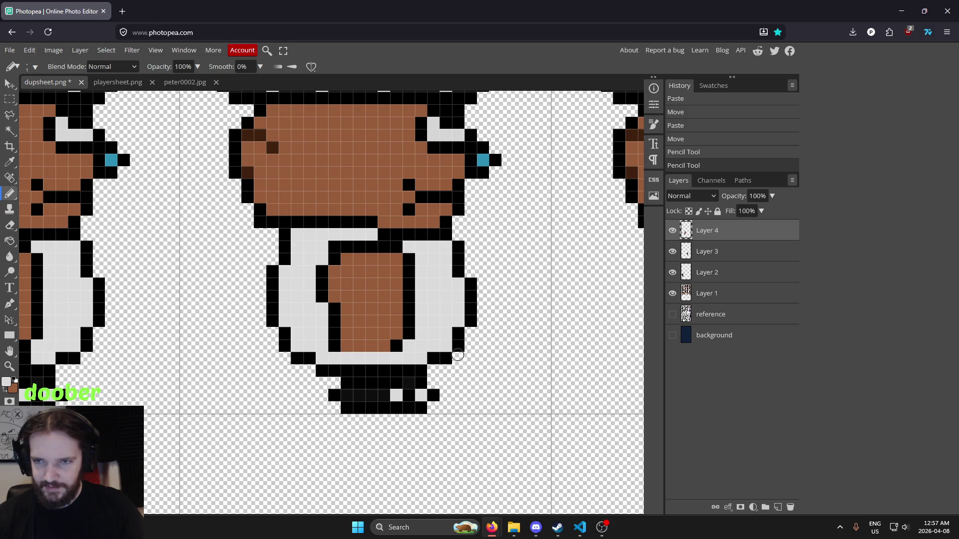
scroll(442, 334, "down", 1)
scroll(442, 334, "down", 1)
scroll(437, 332, "up", 1)
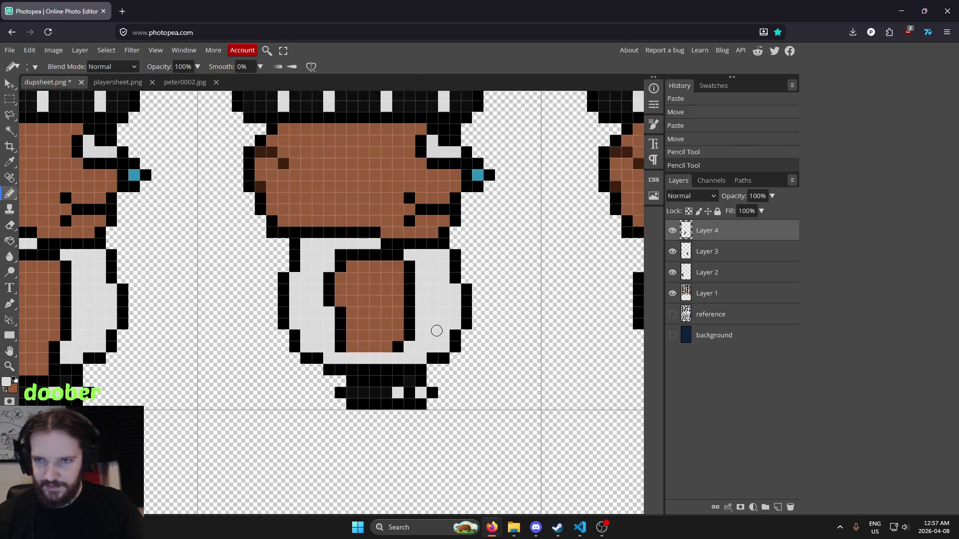
scroll(435, 331, "up", 1)
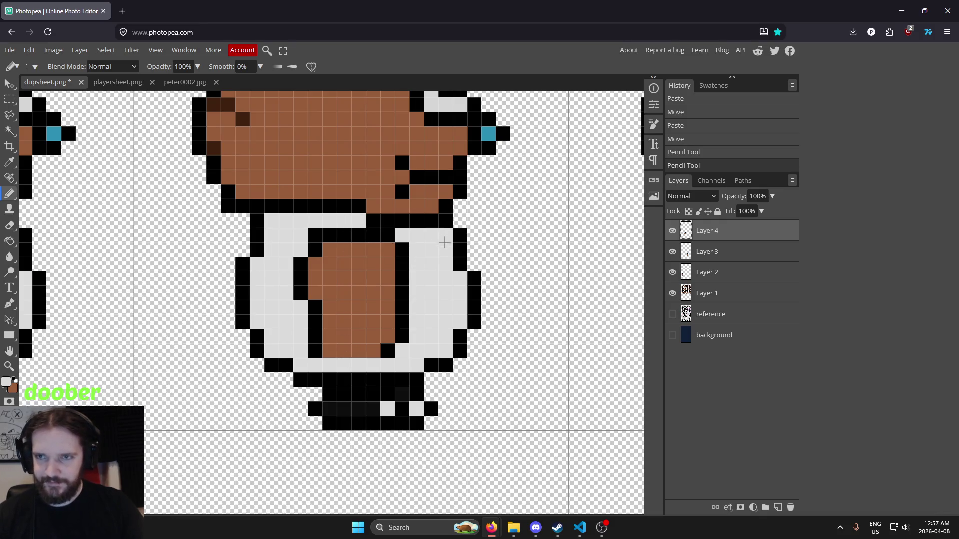
left_click(394, 238)
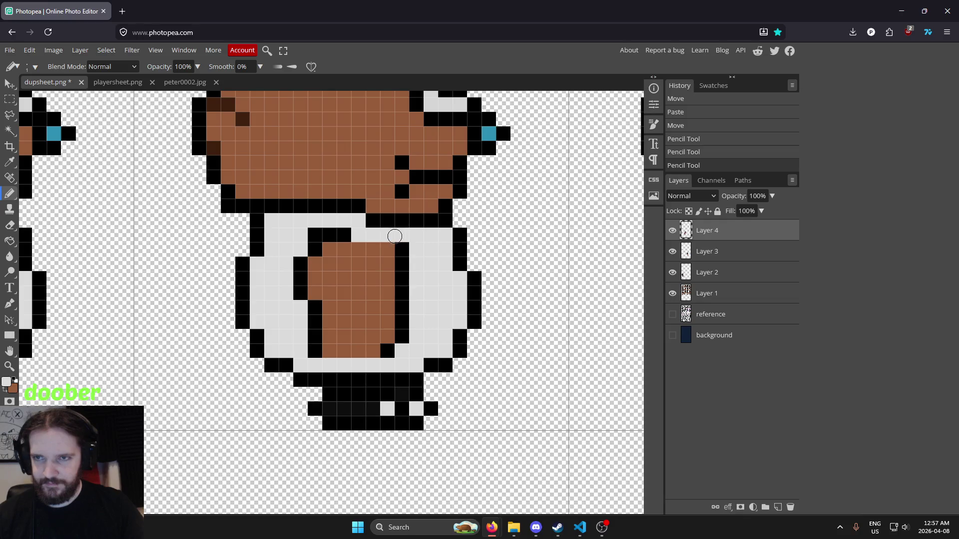
Fill the four inner black outline segments, a leftover pixel and the leg patch light grey.
key("g")
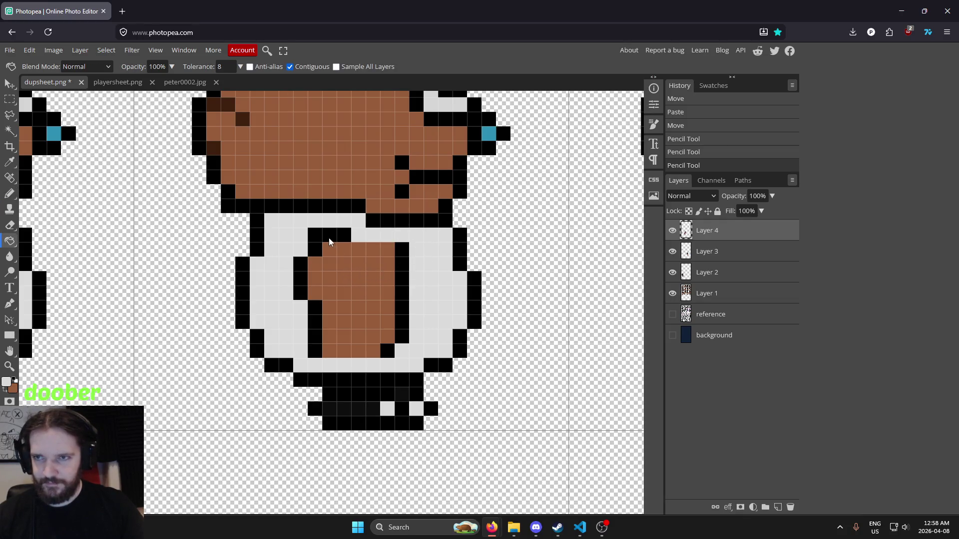
left_click(329, 241)
left_click(301, 280)
left_click(315, 314)
left_click(401, 319)
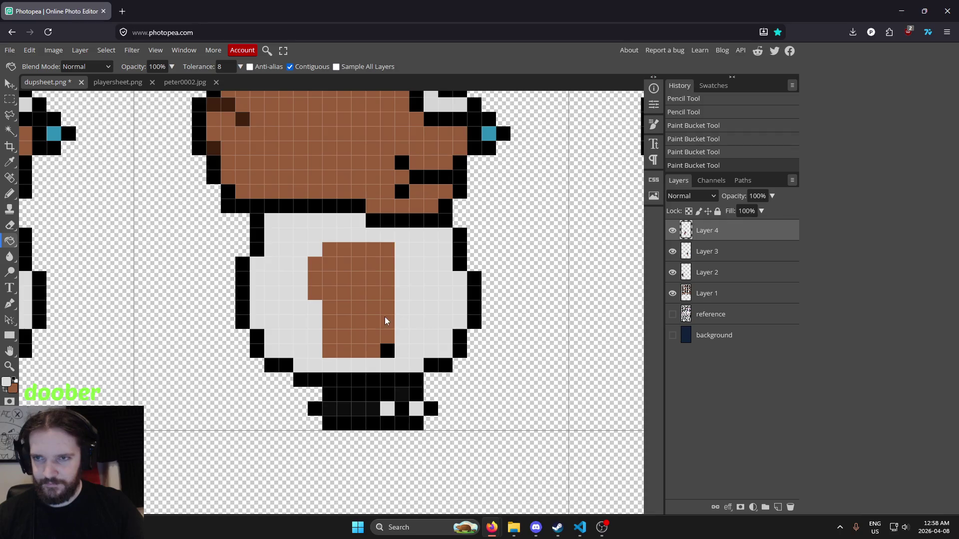
left_click(388, 355)
scroll(389, 340, "up", 1)
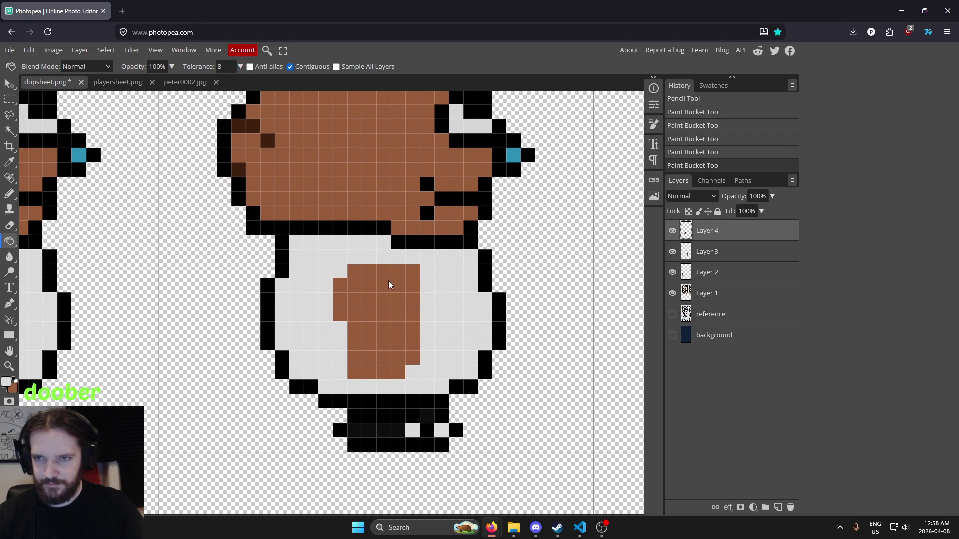
left_click(391, 282)
Draw a curved black line across the grey belly.
key("i")
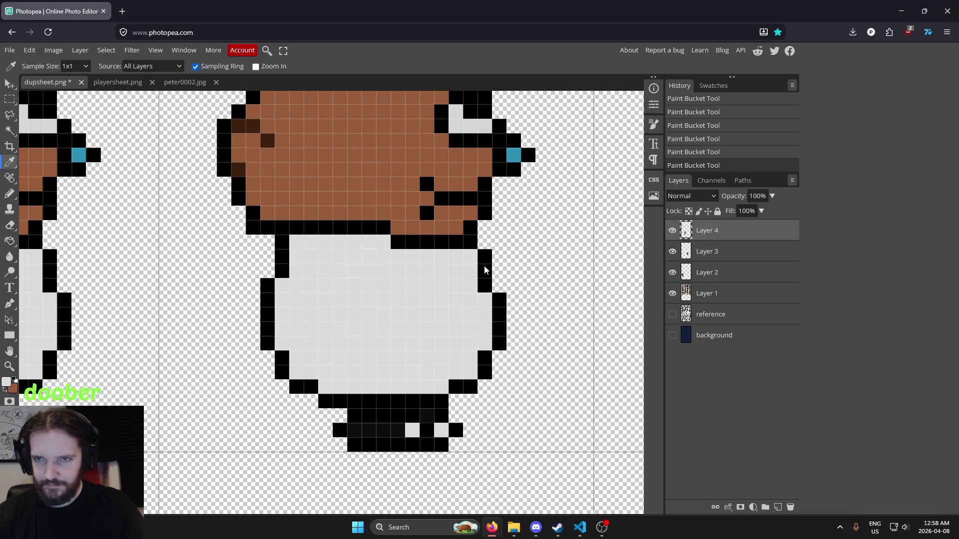
left_click(483, 273)
key("b")
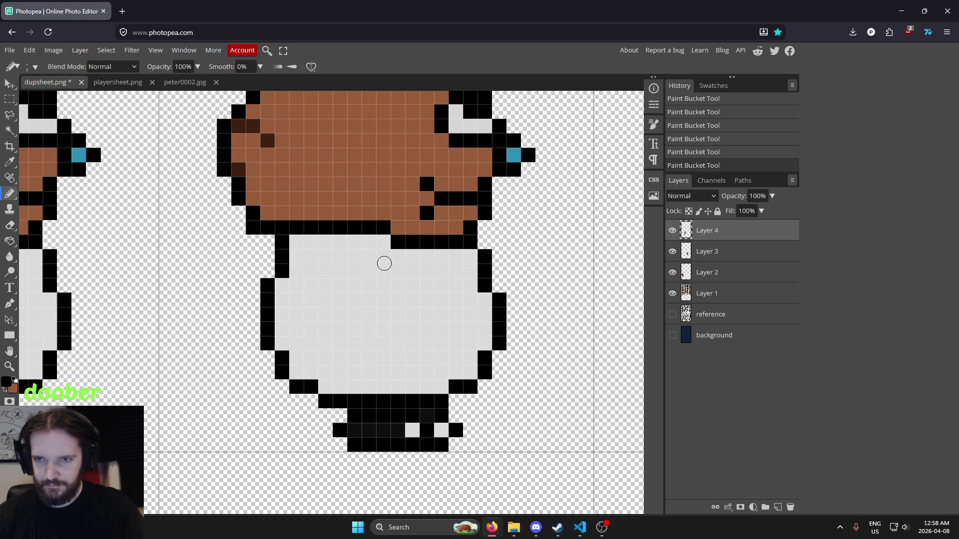
mouse_move(384, 263)
left_mouse_down()
mouse_move(368, 279)
mouse_move(372, 339)
mouse_move(505, 370)
mouse_move(528, 332)
mouse_move(397, 250)
left_mouse_up()
Redraw the curved black belly line so it hooks past the belly's right edge.
scroll(563, 285, "down", 3)
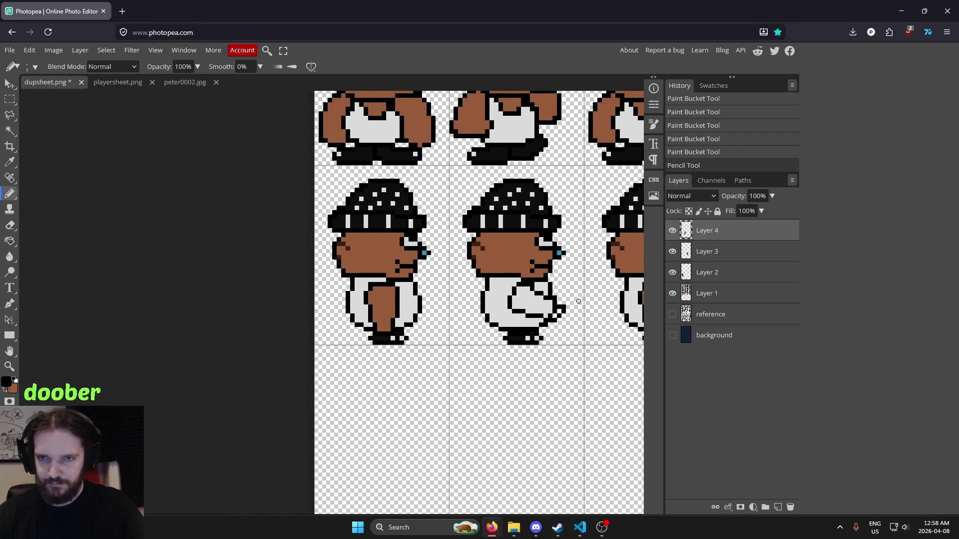
left_click_drag(576, 299, 417, 331)
scroll(418, 331, "up", 4)
key("ctrl+z")
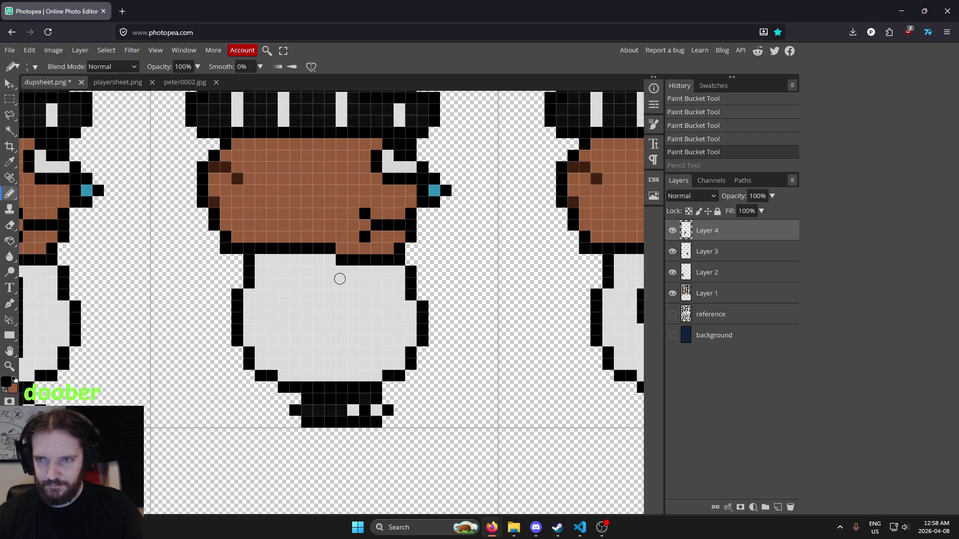
mouse_move(345, 274)
left_mouse_down()
mouse_move(314, 298)
mouse_move(344, 343)
mouse_move(423, 364)
mouse_move(425, 310)
mouse_move(356, 273)
left_mouse_up()
Erase the stray black corner pixel on the belly.
scroll(475, 282, "down", 4)
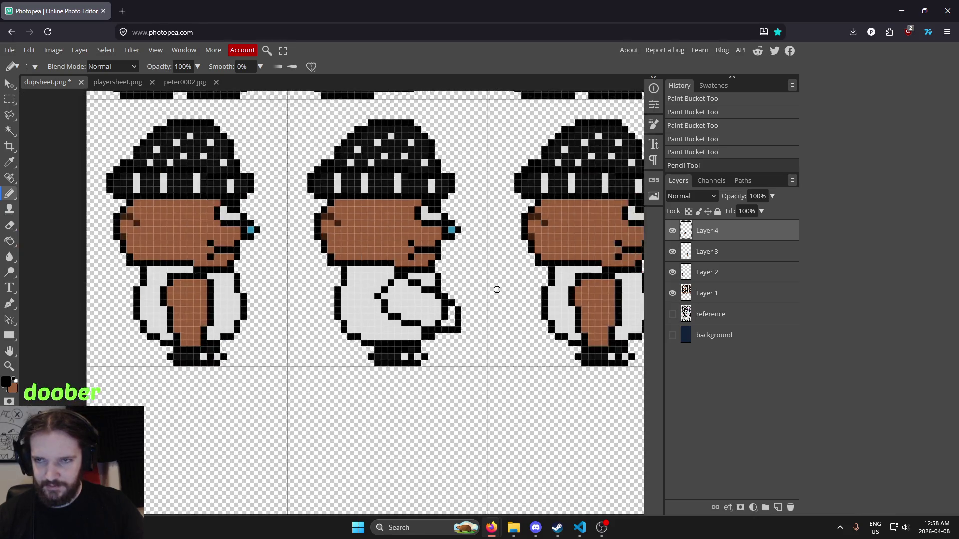
scroll(518, 274, "down", 3)
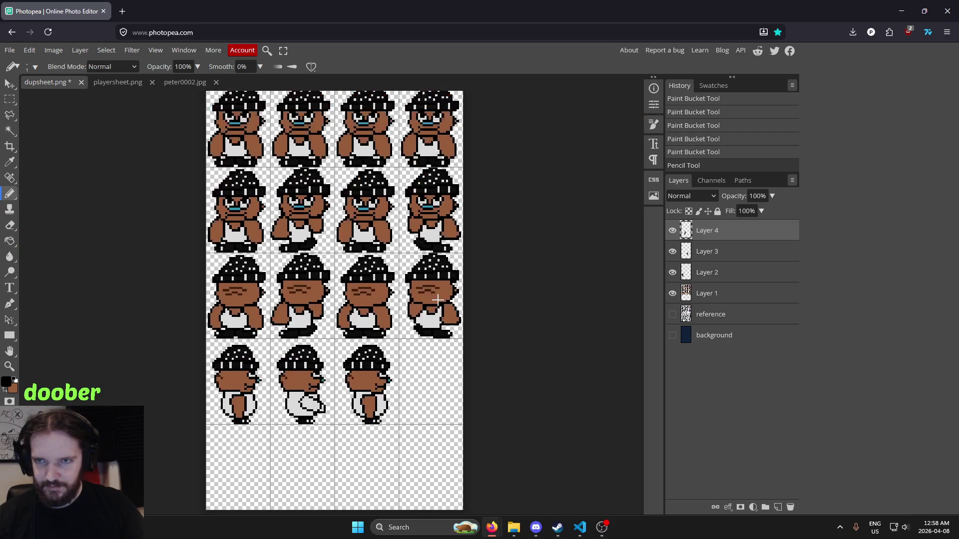
scroll(359, 377, "up", 5)
scroll(359, 377, "up", 5)
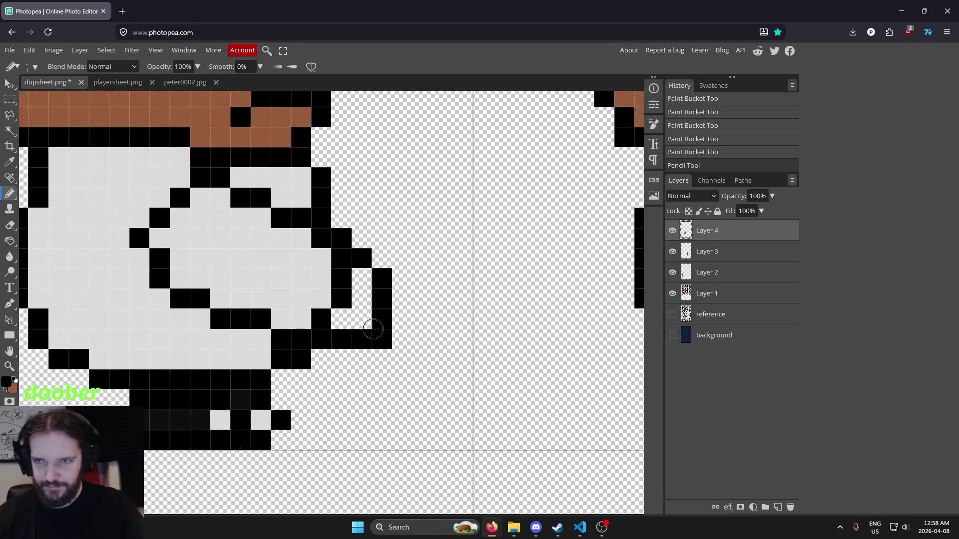
key("e")
left_click(386, 340)
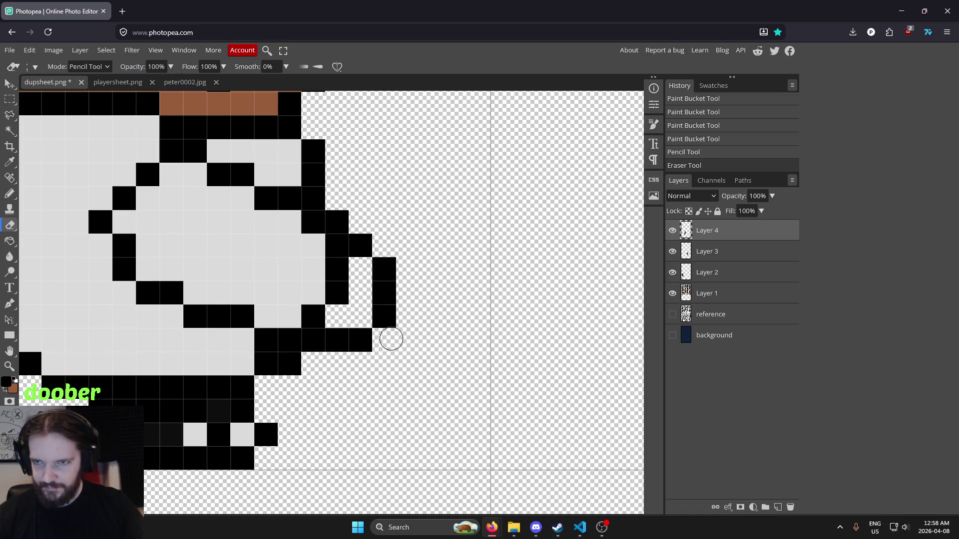
scroll(447, 315, "down", 4)
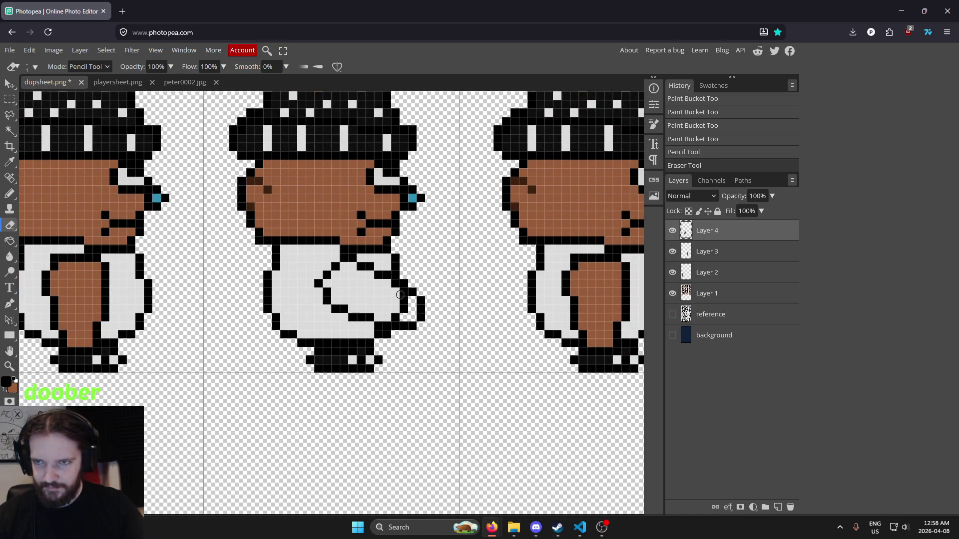
scroll(439, 310, "down", 1)
scroll(430, 314, "up", 4)
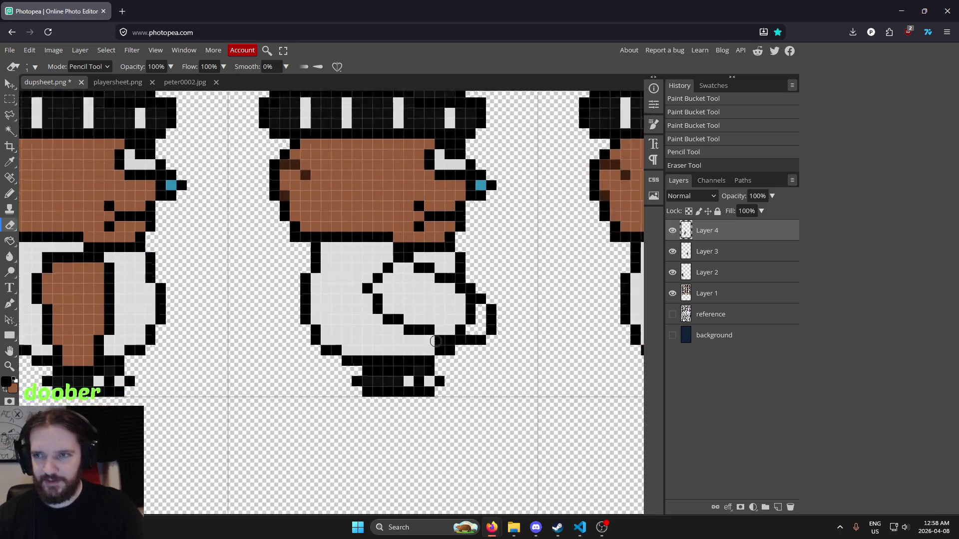
scroll(378, 320, "down", 2)
scroll(326, 343, "up", 2)
Paint brown pixels into the forward arm outline and fill the arm sections brown.
key("i")
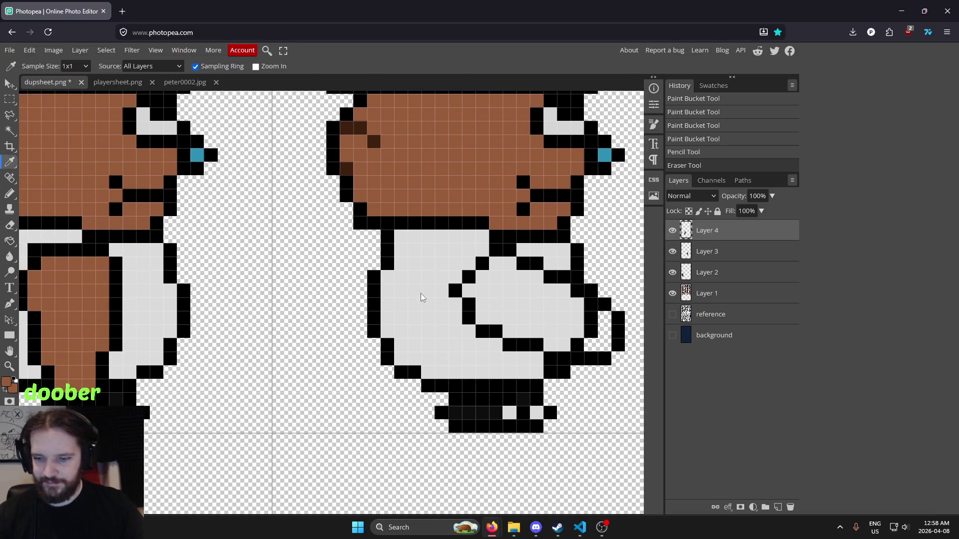
key("b")
scroll(202, 324, "right", 4)
scroll(323, 331, "up", 2)
mouse_move(341, 314)
left_mouse_down()
mouse_move(341, 342)
mouse_move(315, 364)
left_mouse_up()
key("g")
left_click(349, 365)
left_click(289, 320)
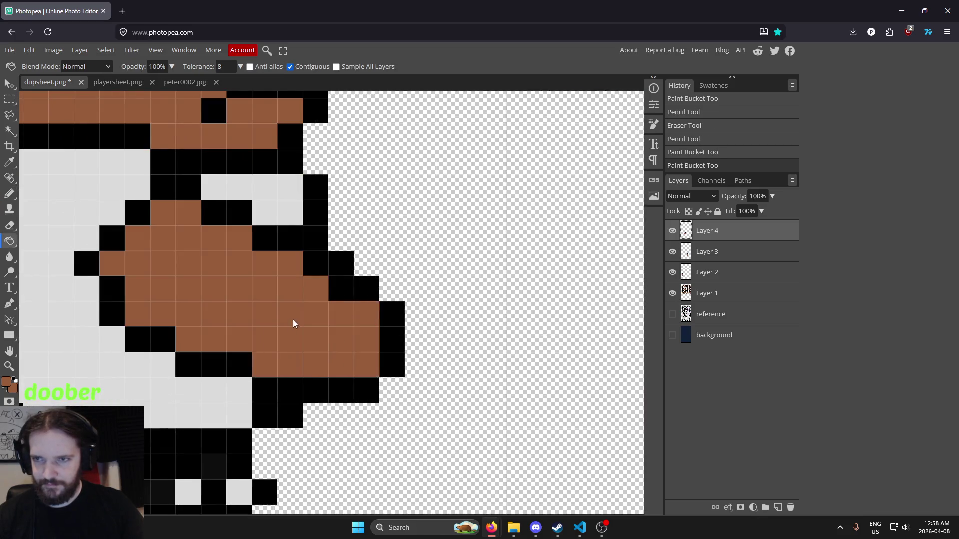
scroll(324, 307, "down", 5)
scroll(310, 307, "up", 4)
scroll(332, 299, "left", 4)
scroll(517, 297, "down", 3)
scroll(538, 300, "up", 4)
left_click_drag(552, 300, 437, 313)
key("e")
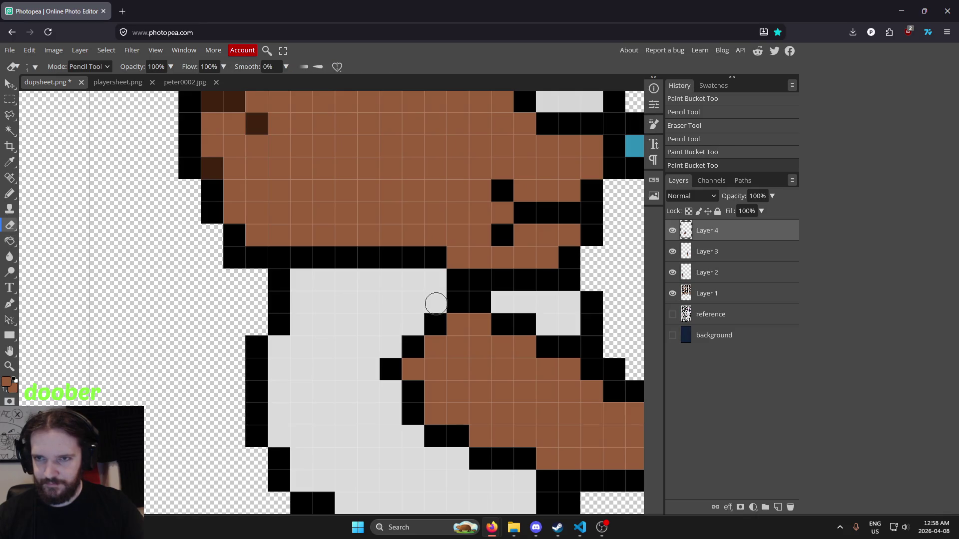
scroll(504, 276, "down", 8)
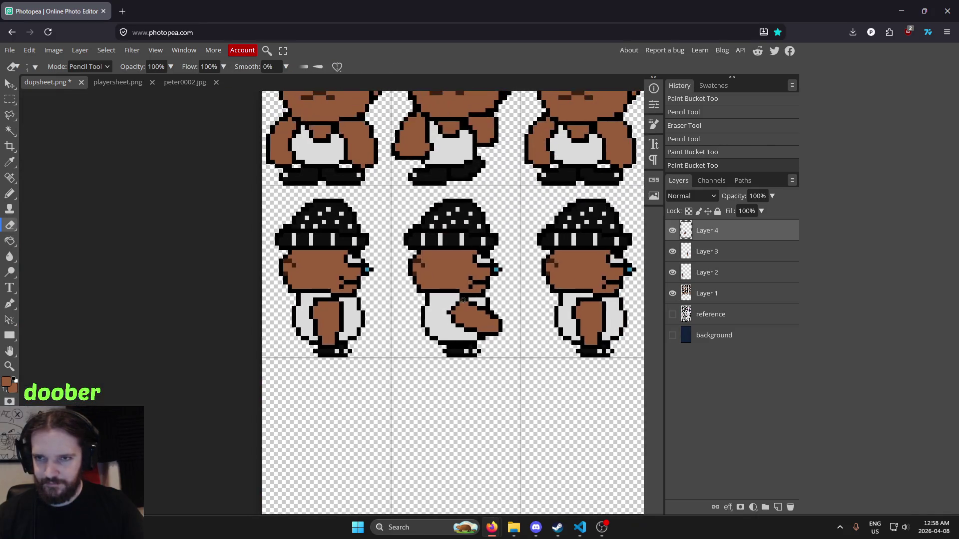
scroll(504, 276, "up", 8)
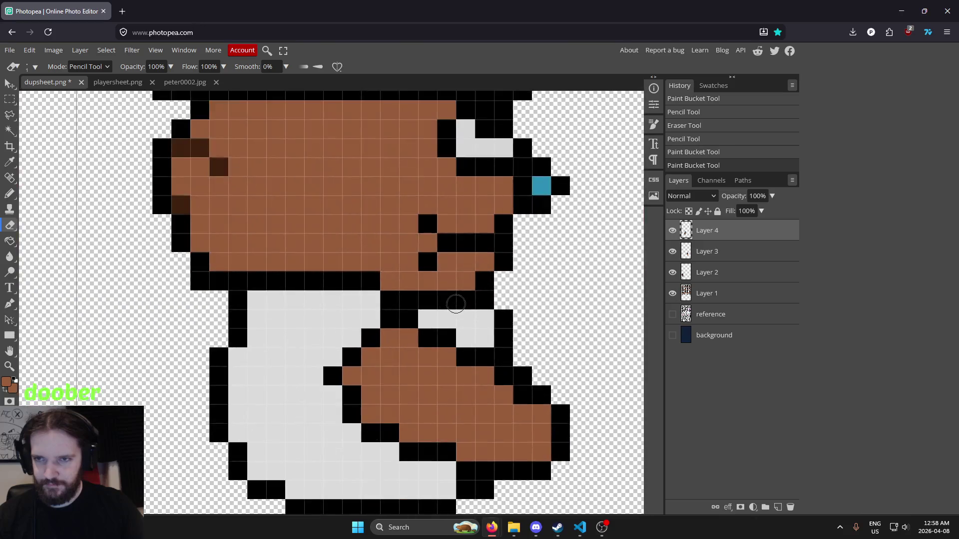
scroll(416, 304, "down", 8)
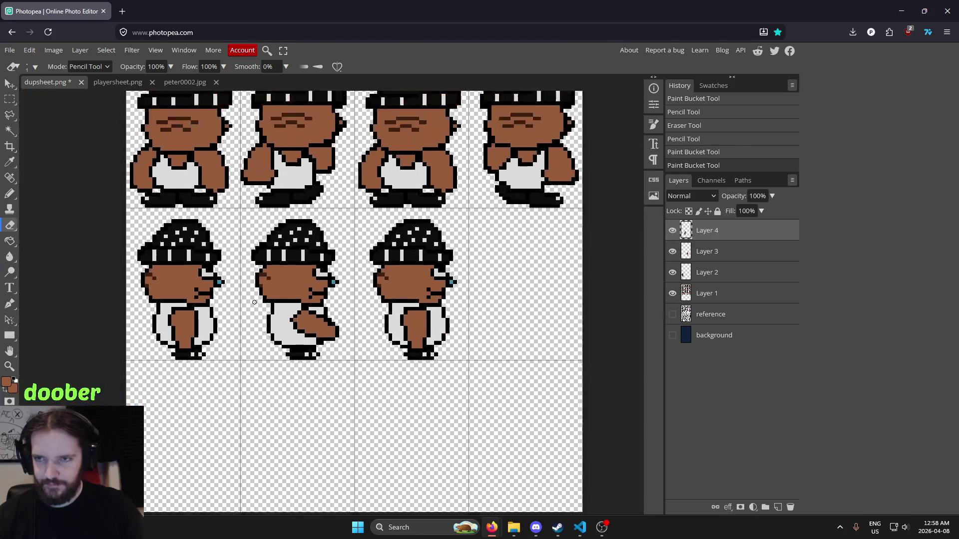
left_click_drag(289, 313, 398, 294)
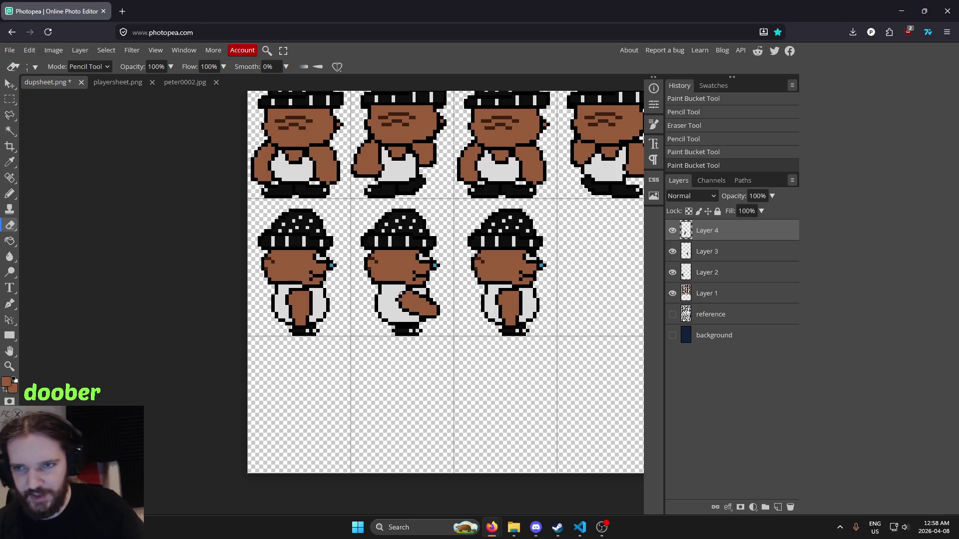
mouse_move(446, 225)
left_mouse_down()
mouse_move(436, 300)
mouse_move(417, 344)
left_mouse_up()
scroll(432, 279, "down", 2)
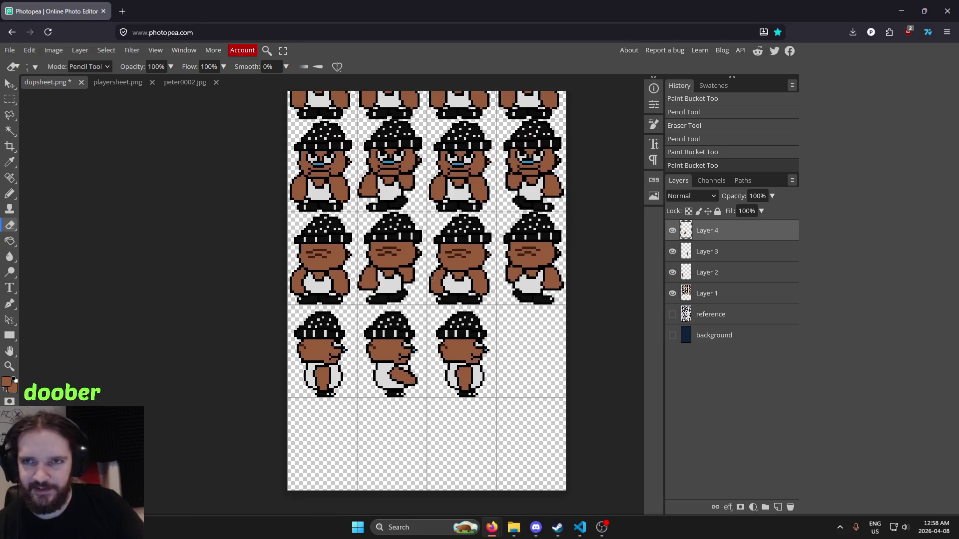
left_click_drag(432, 300, 429, 235)
scroll(423, 290, "up", 5)
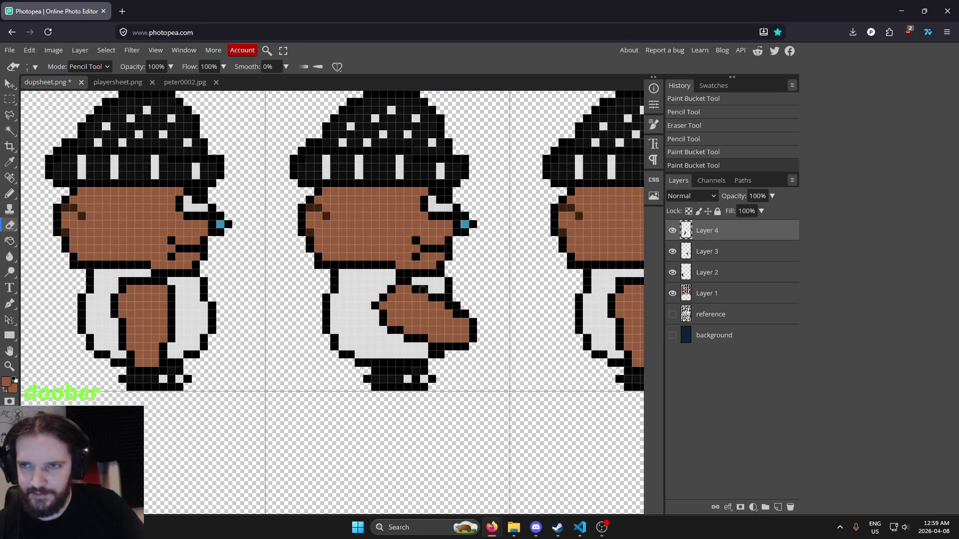
left_click_drag(423, 291, 345, 292)
scroll(279, 295, "up", 2)
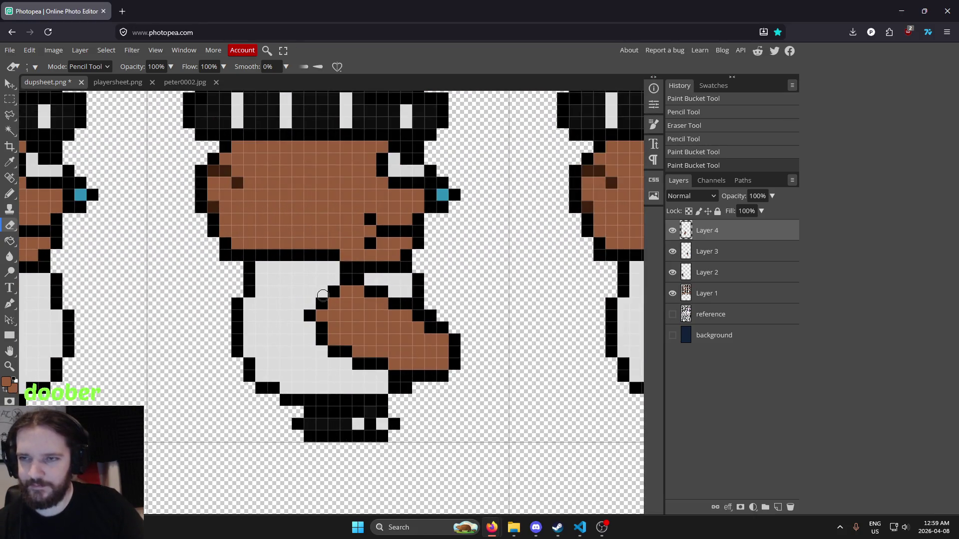
scroll(299, 295, "down", 6)
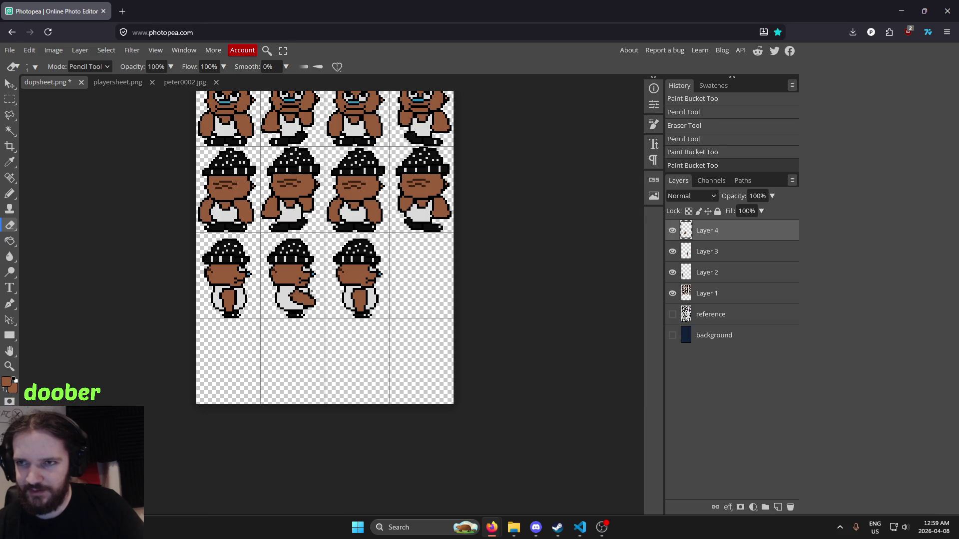
scroll(299, 331, "up", 3)
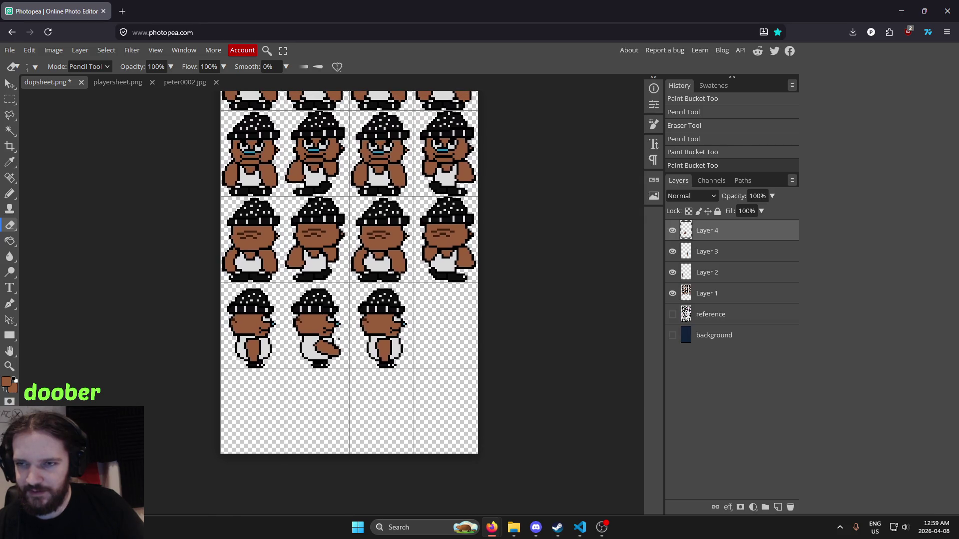
scroll(299, 331, "down", 3)
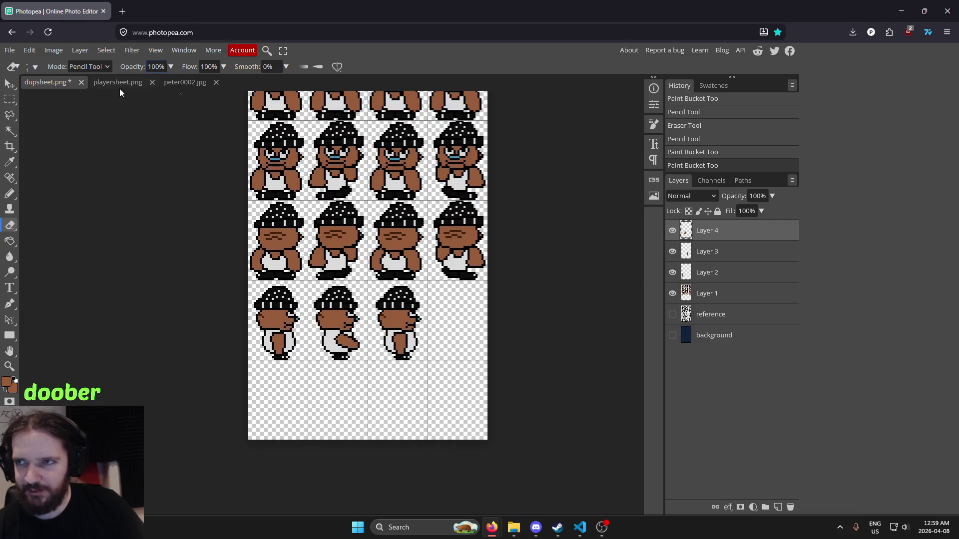
left_click(115, 83)
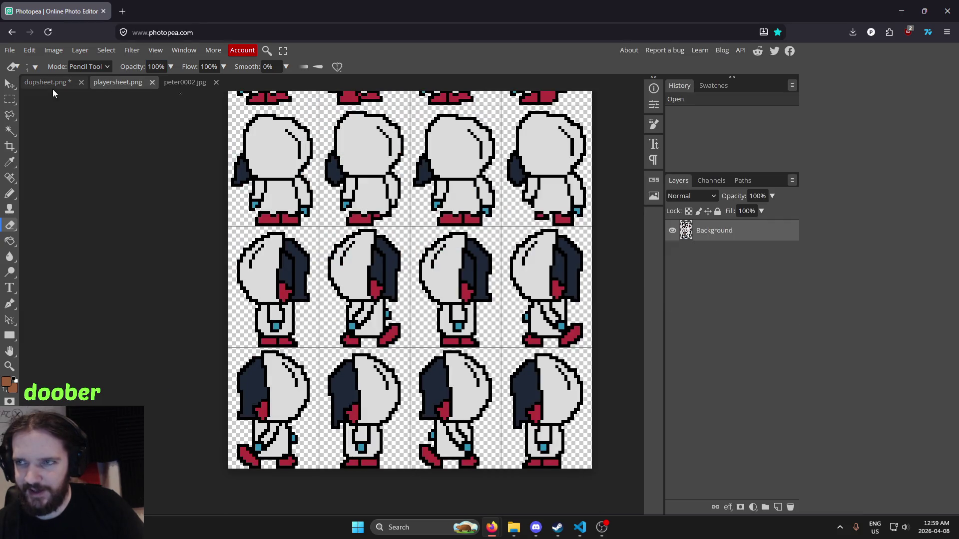
left_click(55, 84)
scroll(258, 288, "up", 5)
scroll(257, 287, "up", 2)
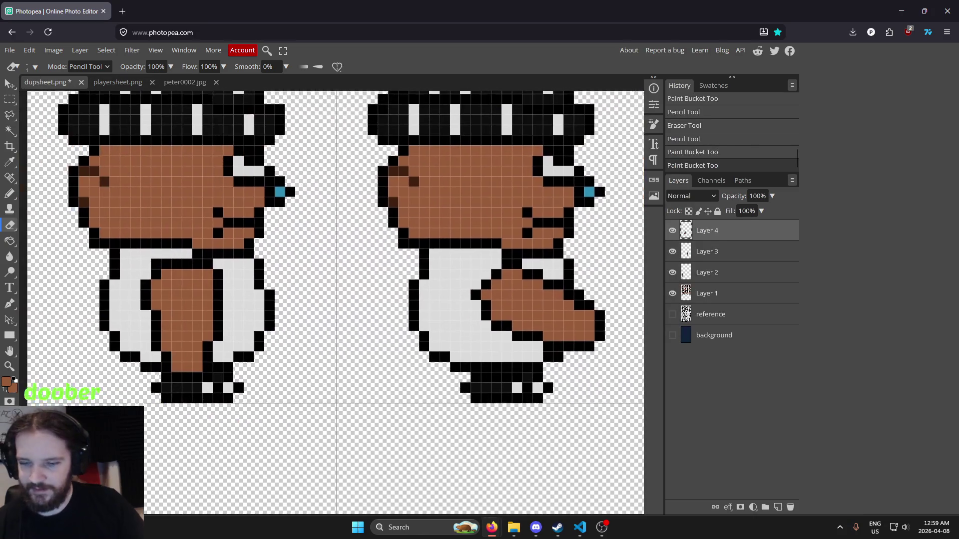
key("i")
Draw a small black hand outline behind the body, redoing the misplaced pixels.
key("b")
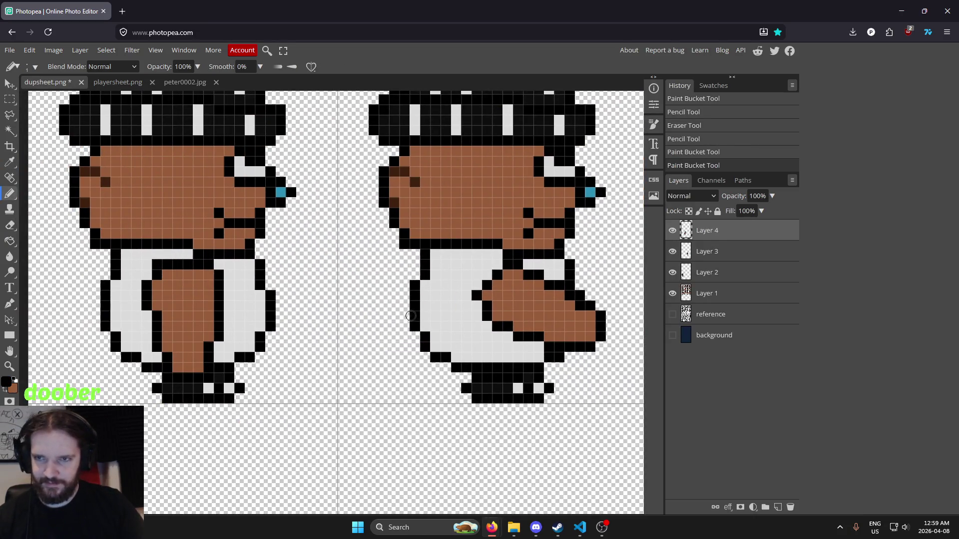
left_click(406, 318)
left_click(403, 327)
left_click(405, 336)
key("ctrl+z")
key("ctrl+z")
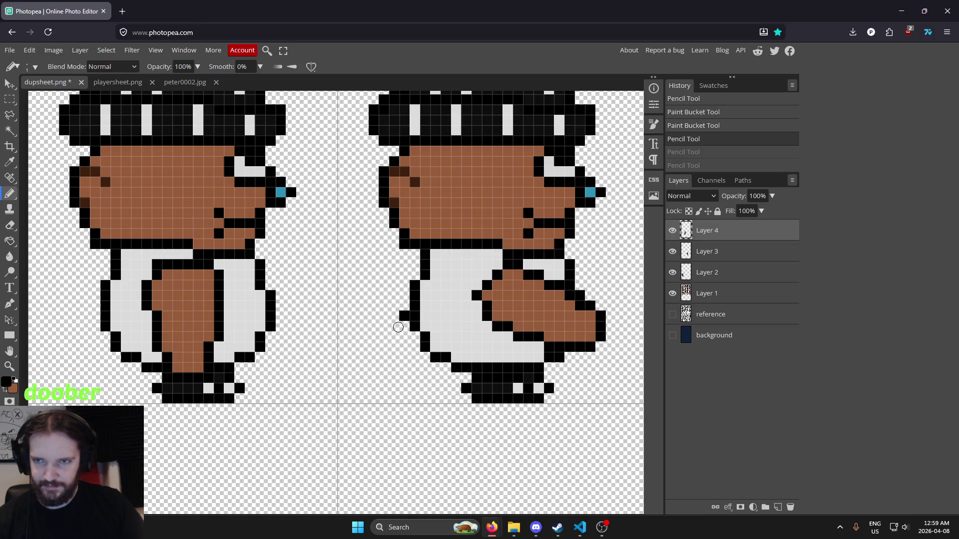
left_click(395, 325)
left_click(395, 335)
left_click(405, 346)
left_click(415, 346)
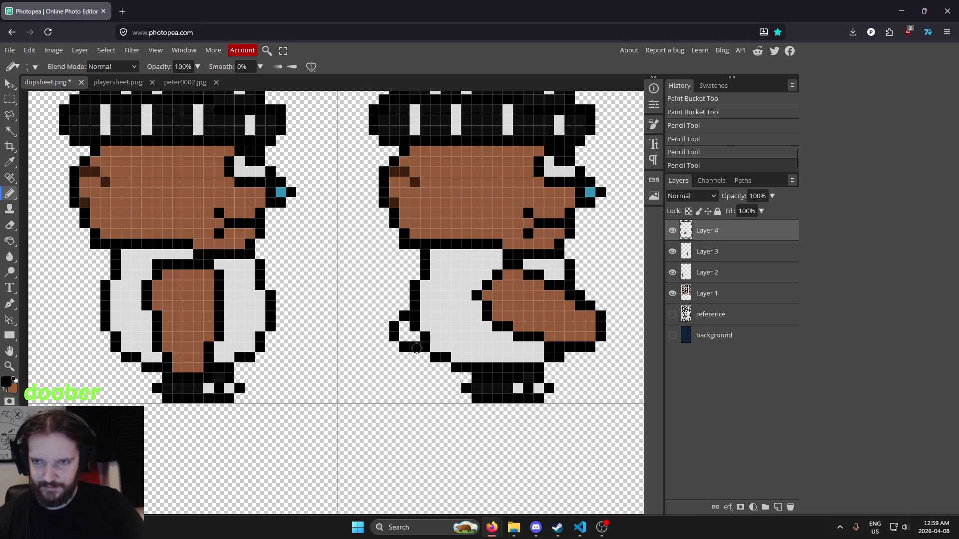
Fill the new hand with the sprite's brown skin colour.
left_click(494, 315, "alt")
key("g")
left_click(413, 332)
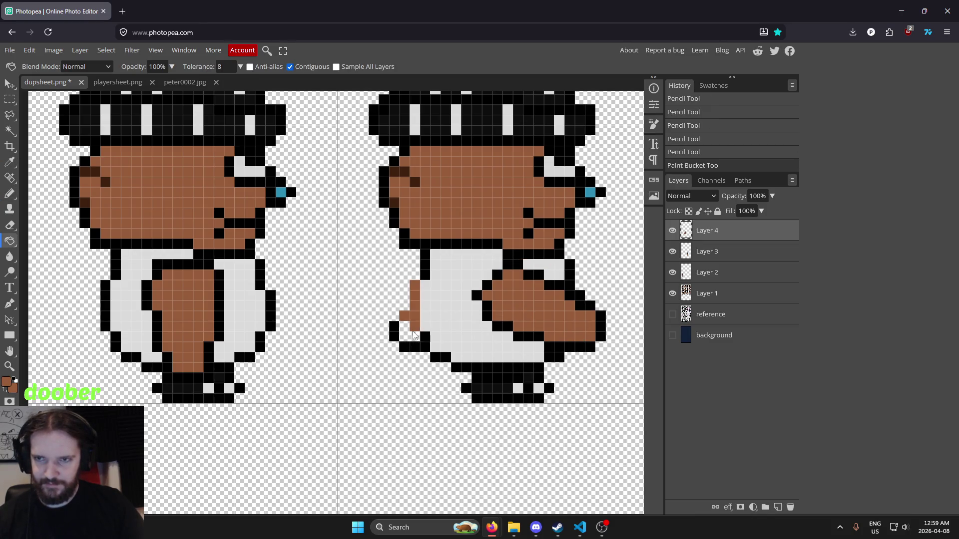
key("ctrl+z")
left_click(408, 337)
scroll(499, 285, "down", 4)
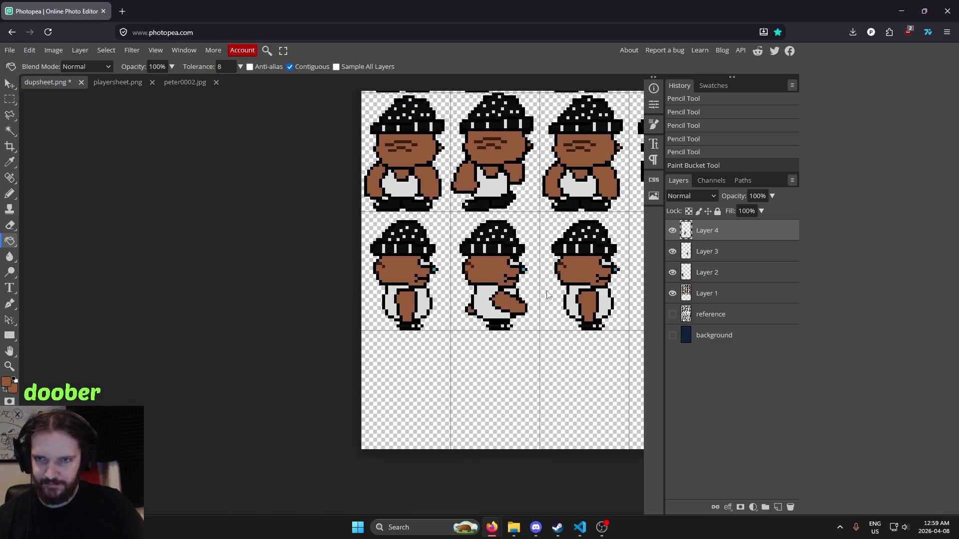
left_click_drag(535, 295, 403, 314)
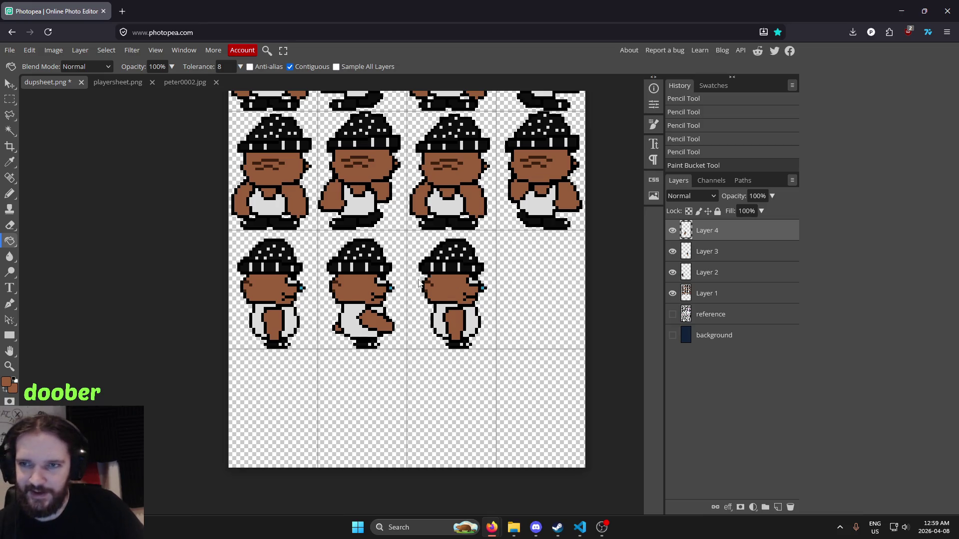
scroll(392, 324, "up", 4)
mouse_move(477, 307)
left_mouse_down()
mouse_move(362, 307)
mouse_move(454, 304)
left_mouse_up()
scroll(370, 331, "up", 4)
scroll(380, 316, "up", 1)
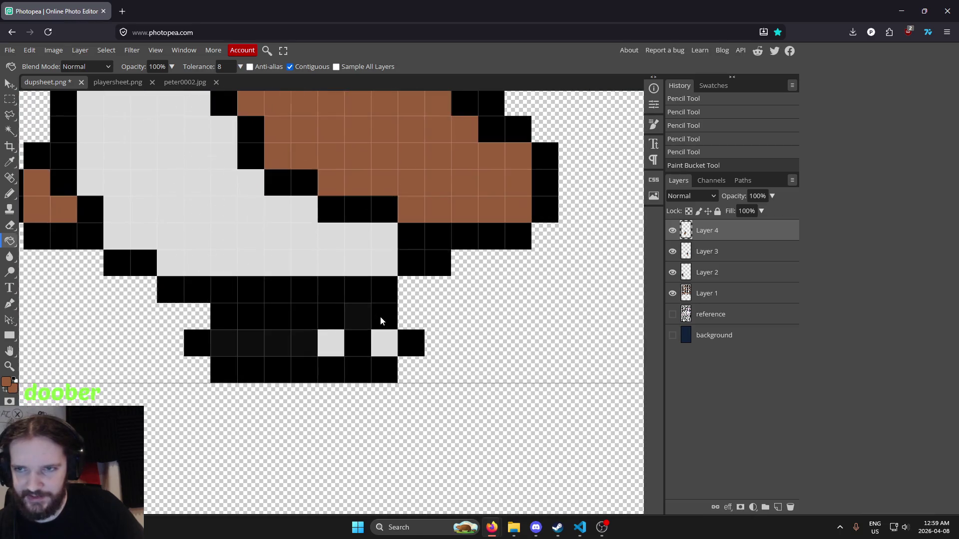
scroll(379, 315, "down", 4)
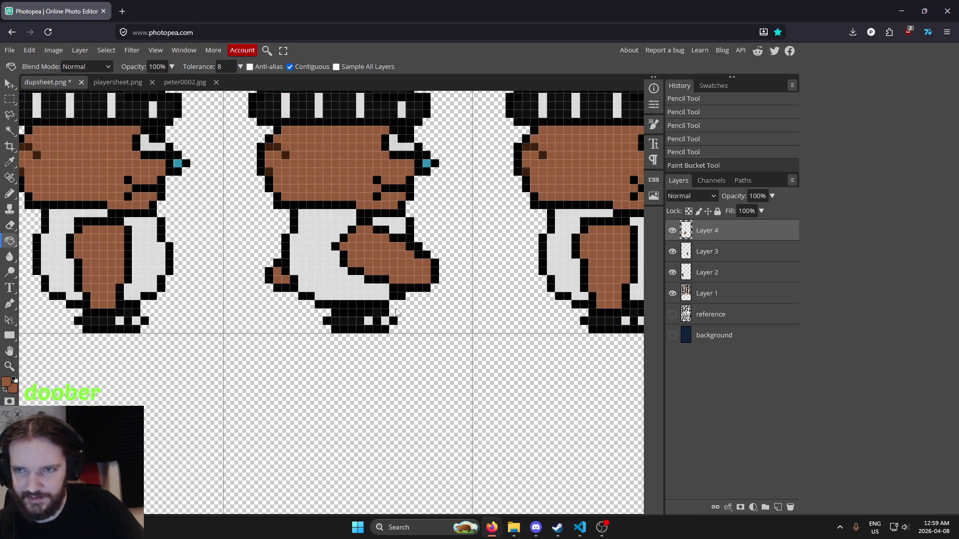
scroll(396, 310, "up", 5)
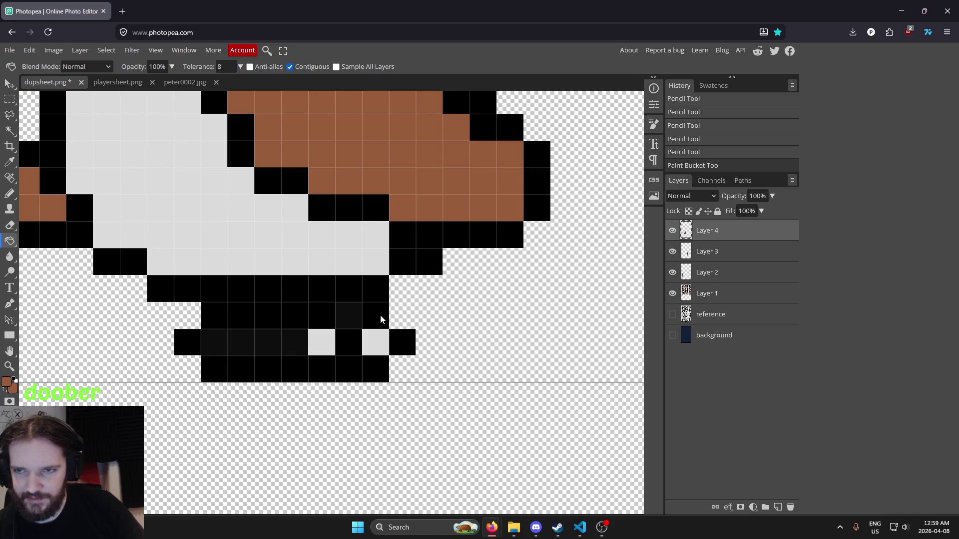
scroll(381, 315, "down", 5)
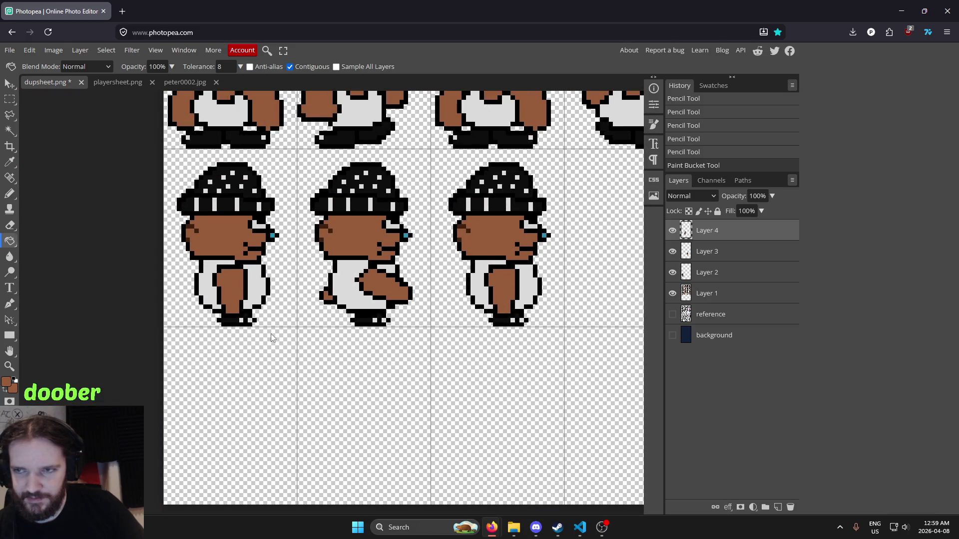
scroll(250, 332, "up", 1)
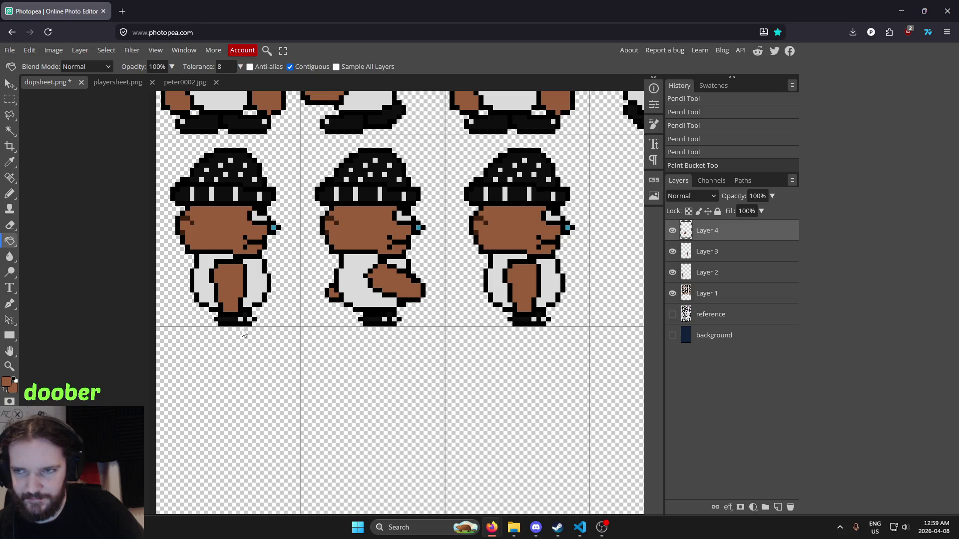
scroll(242, 329, "up", 1)
scroll(242, 329, "up", 2)
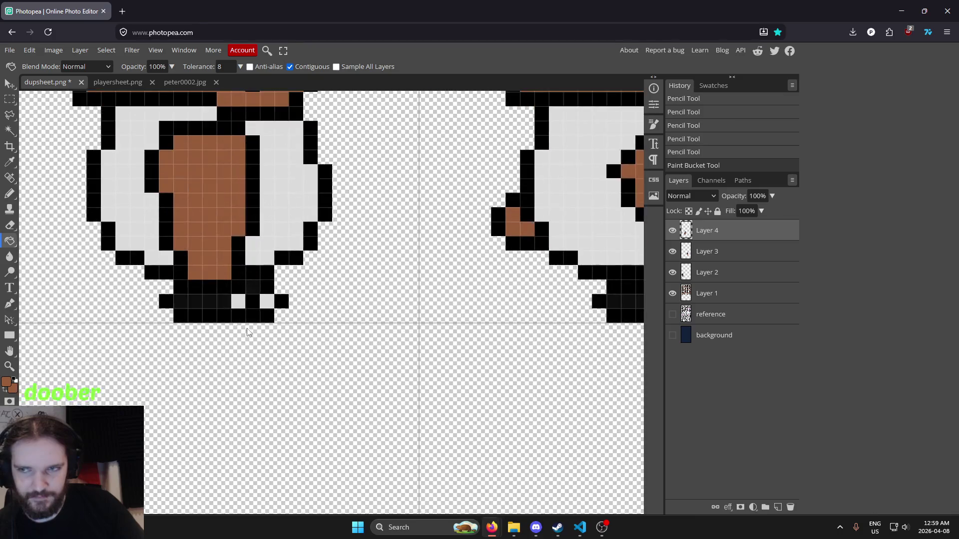
scroll(277, 324, "down", 3)
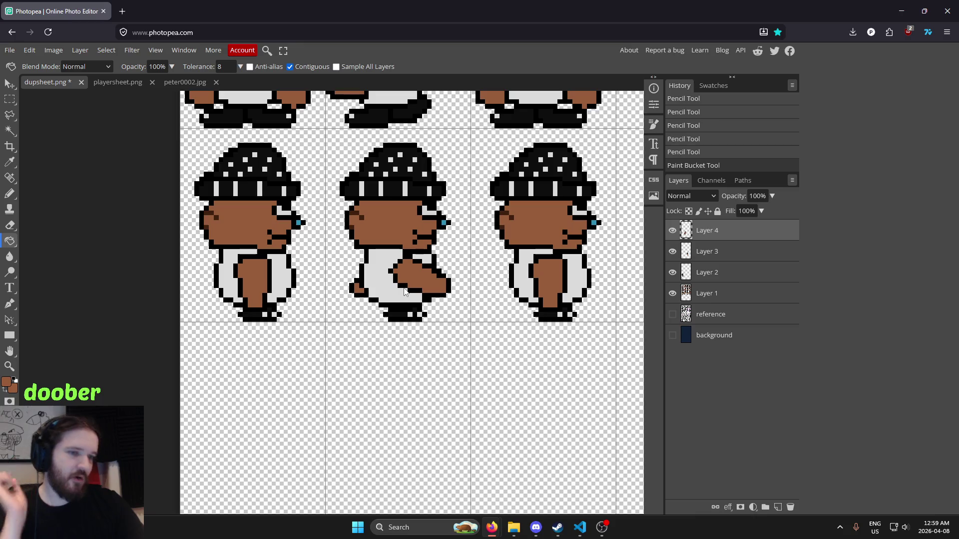
scroll(304, 309, "down", 5)
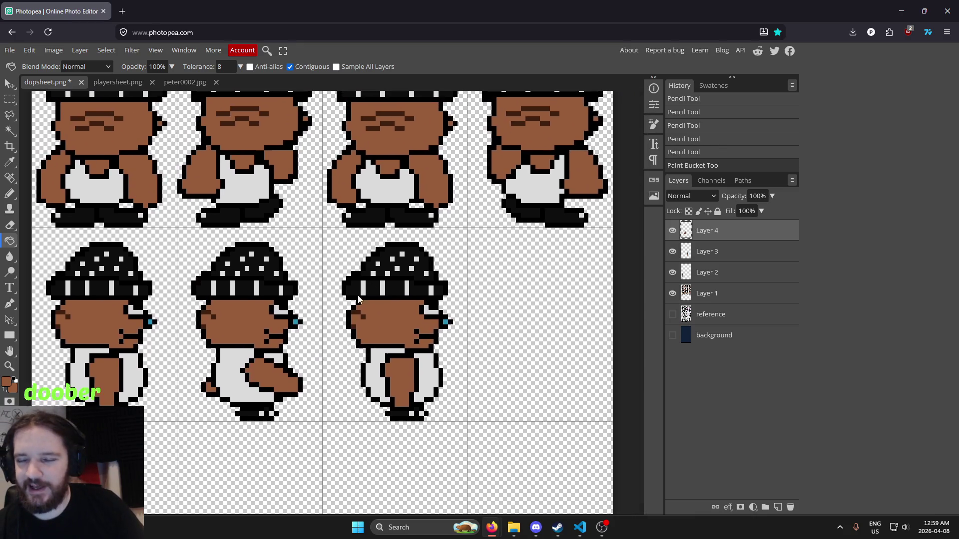
scroll(304, 310, "up", 5)
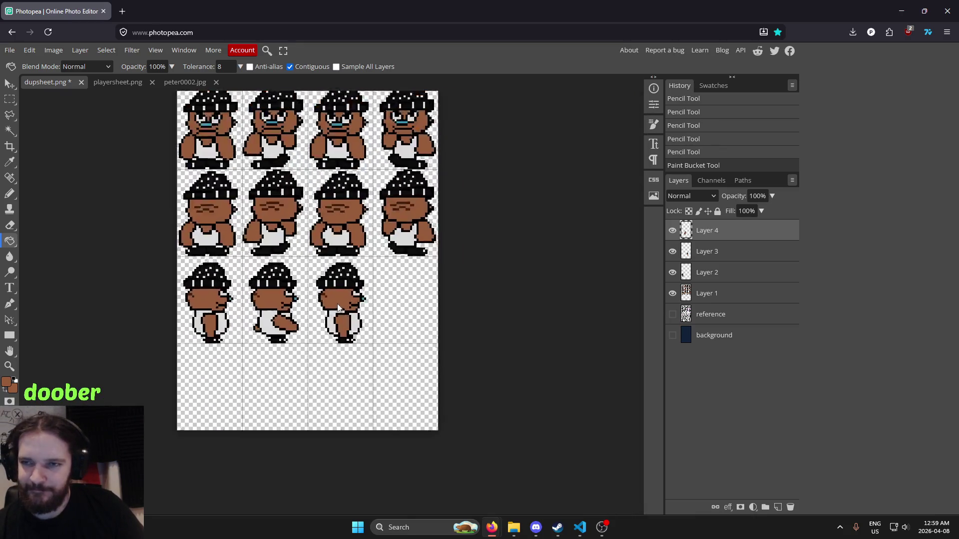
scroll(292, 335, "down", 1)
scroll(276, 343, "up", 2)
scroll(199, 300, "down", 4)
scroll(161, 284, "up", 5)
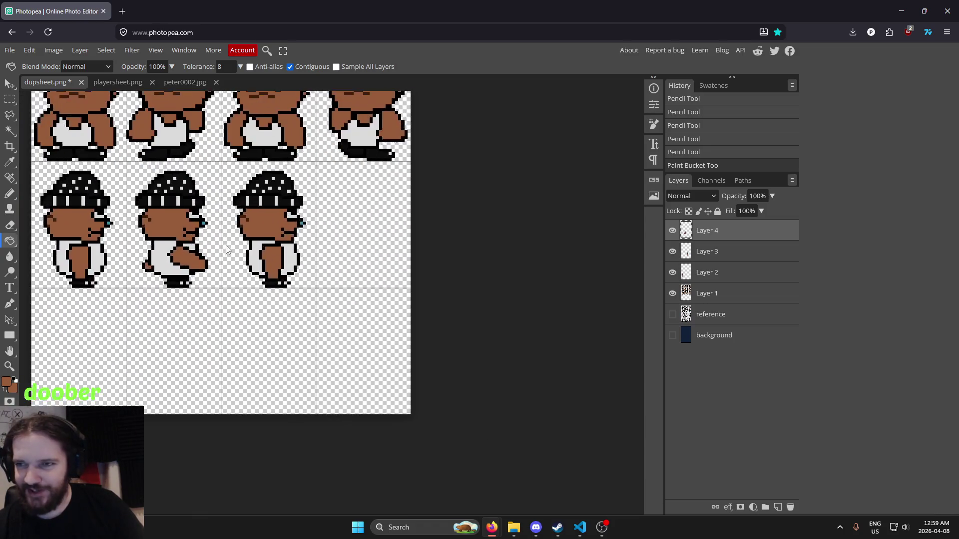
scroll(460, 319, "down", 5)
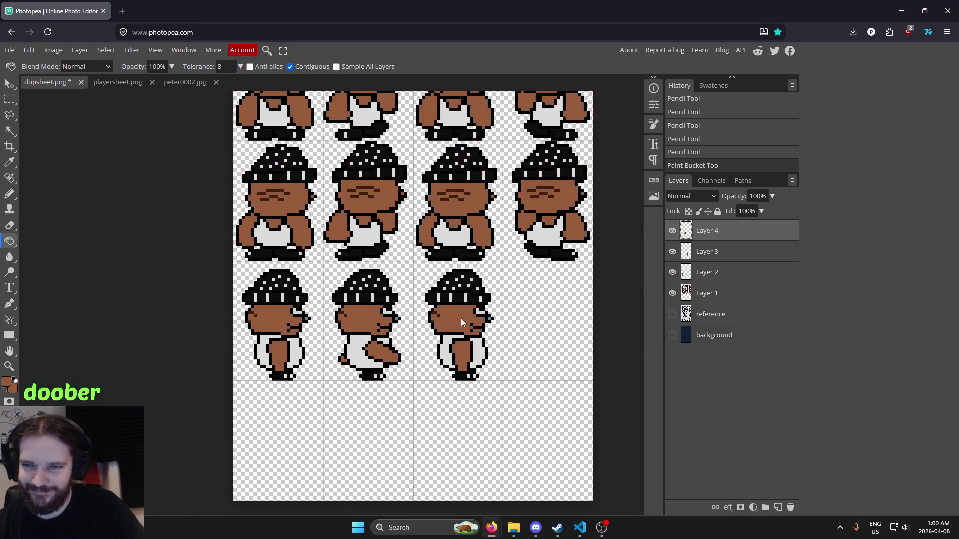
scroll(474, 337, "up", 5)
scroll(389, 357, "down", 1)
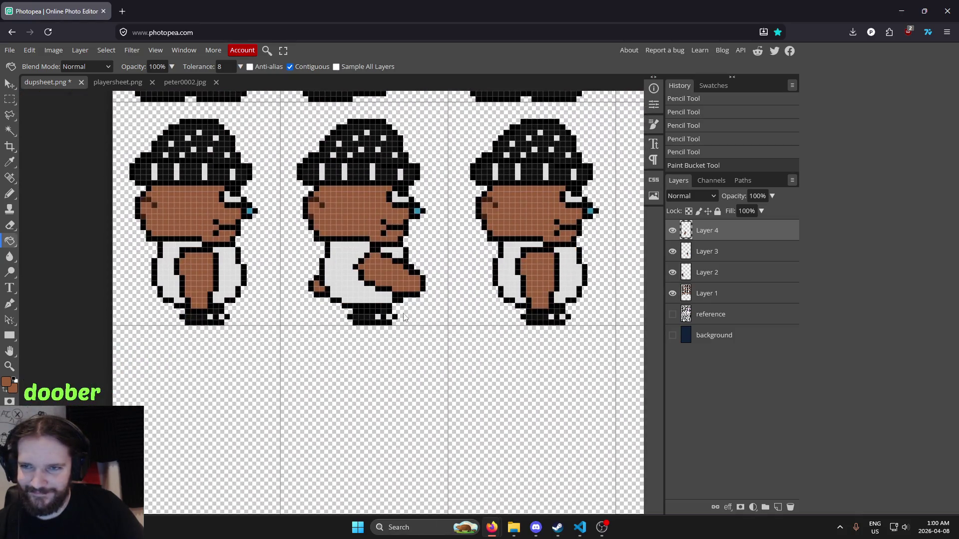
scroll(350, 324, "up", 5)
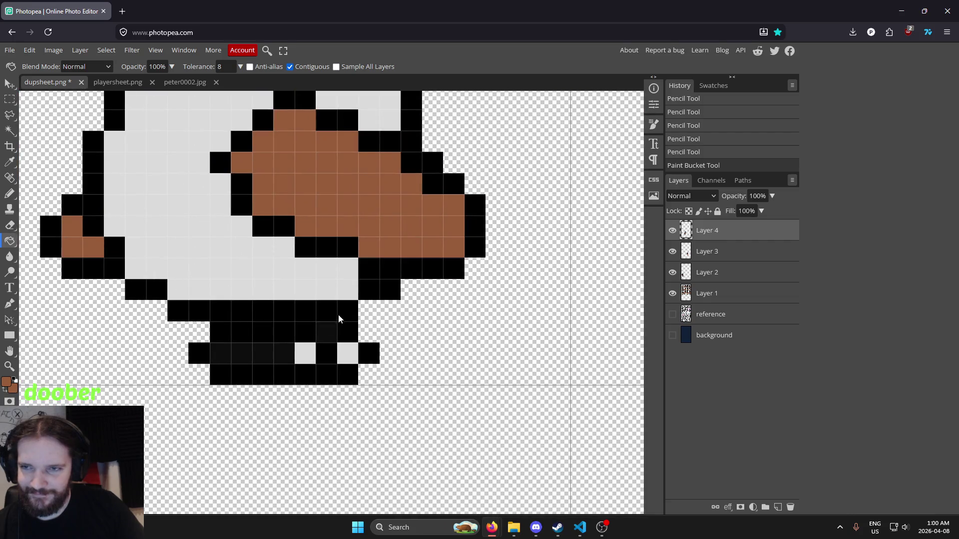
scroll(330, 317, "down", 5)
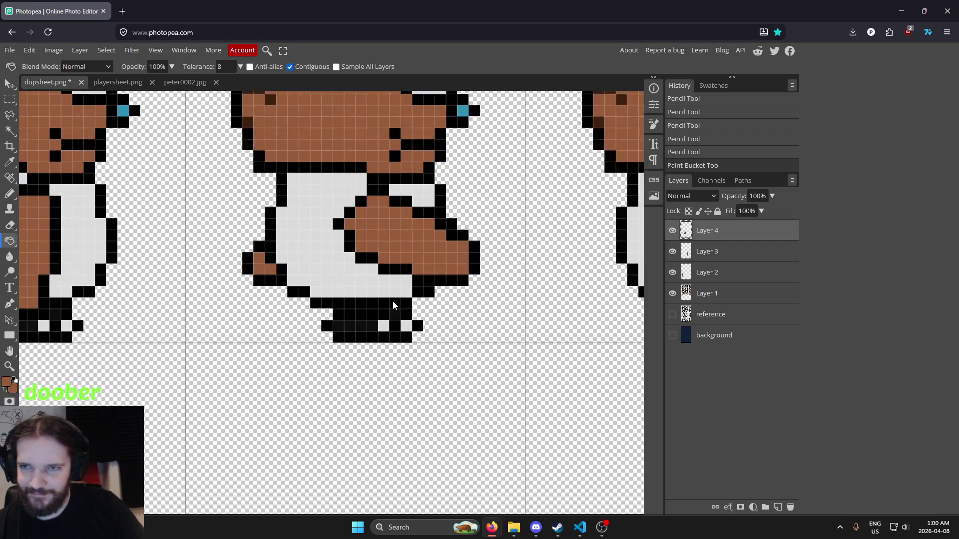
scroll(385, 310, "up", 5)
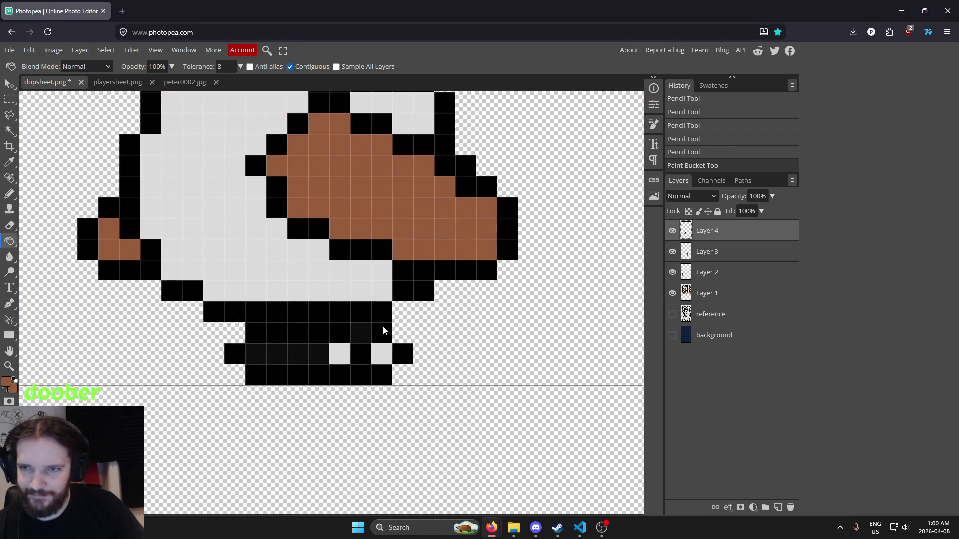
scroll(378, 327, "down", 5)
scroll(377, 330, "up", 6)
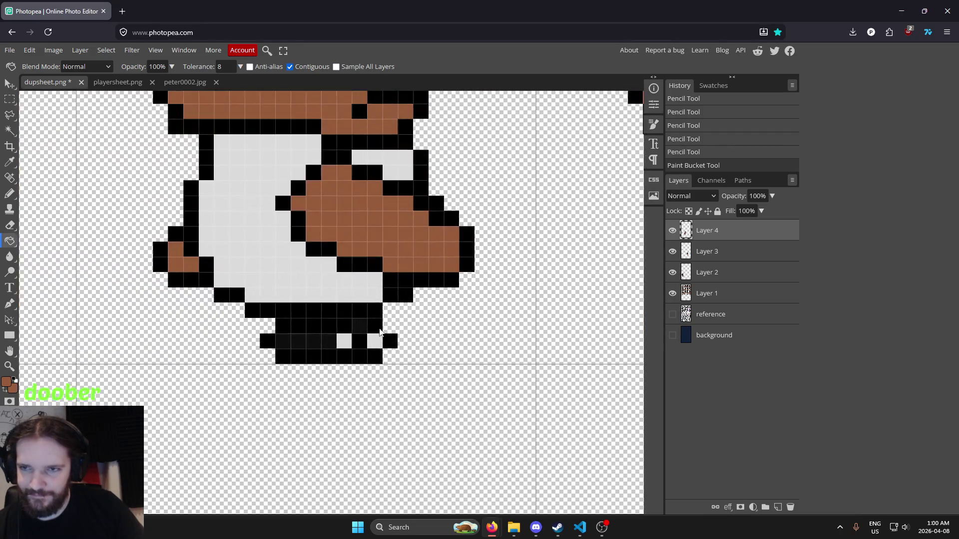
scroll(376, 331, "down", 1)
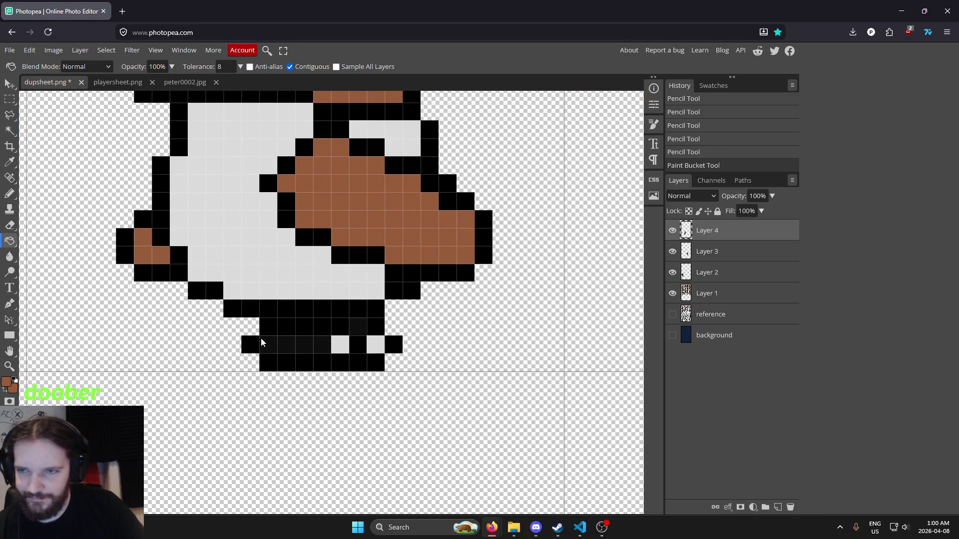
Erase the middle sprite's old feet and the stray grey pixel below them.
key("e")
mouse_move(253, 329)
left_mouse_down()
mouse_move(353, 327)
mouse_move(387, 349)
mouse_move(337, 363)
mouse_move(233, 359)
mouse_move(375, 363)
mouse_move(240, 349)
left_mouse_up()
key("i")
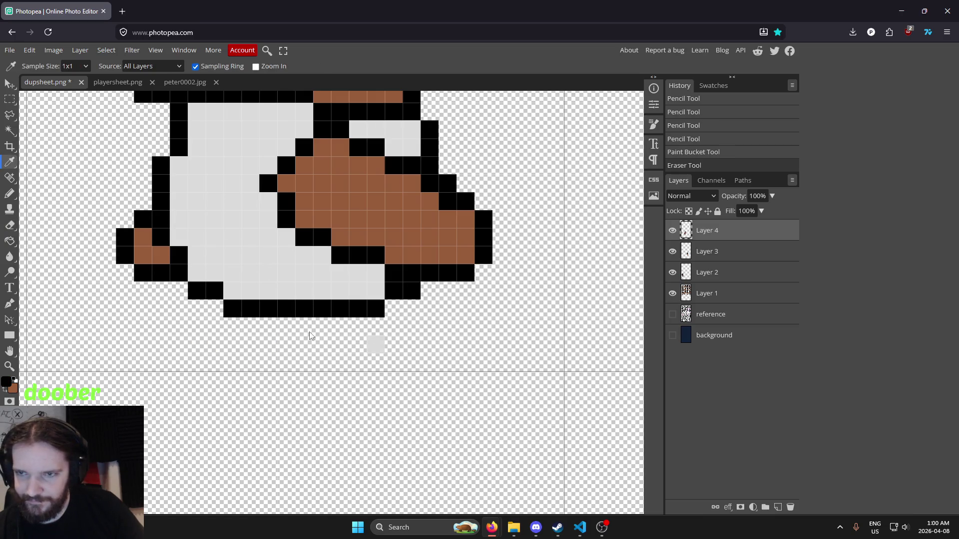
key("e")
left_click(374, 344)
key("i")
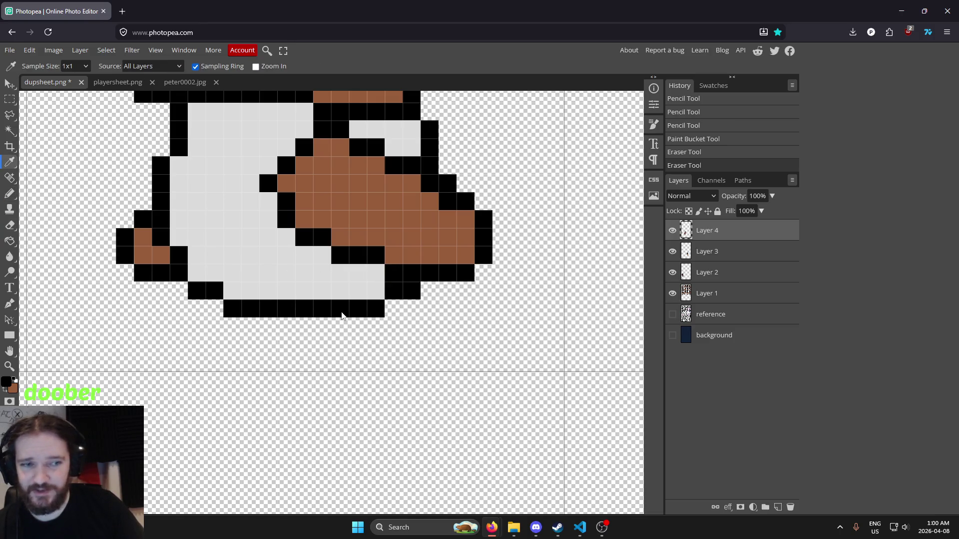
key("b")
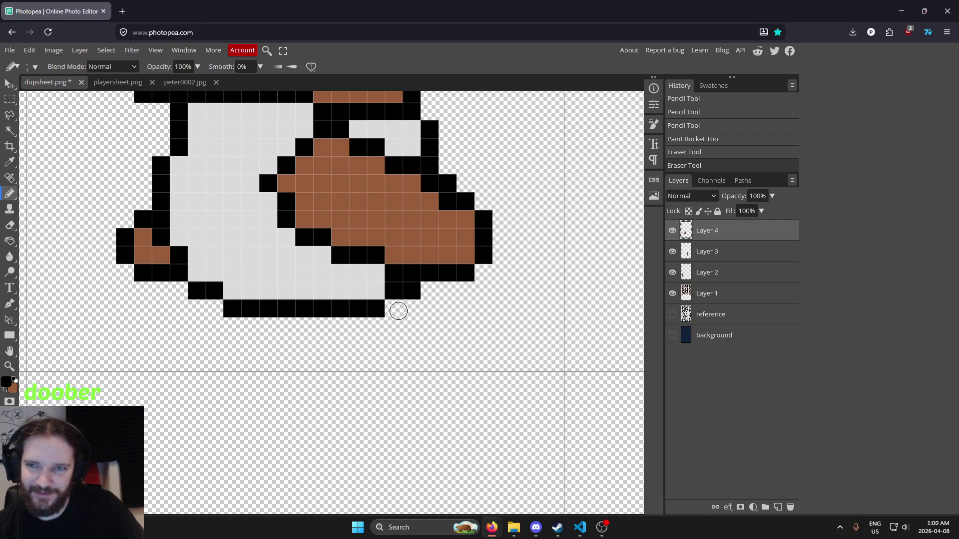
Draw the black front-foot outline below the middle sprite's trousers, filling gaps at the bottom.
left_click(399, 311)
left_click(412, 309)
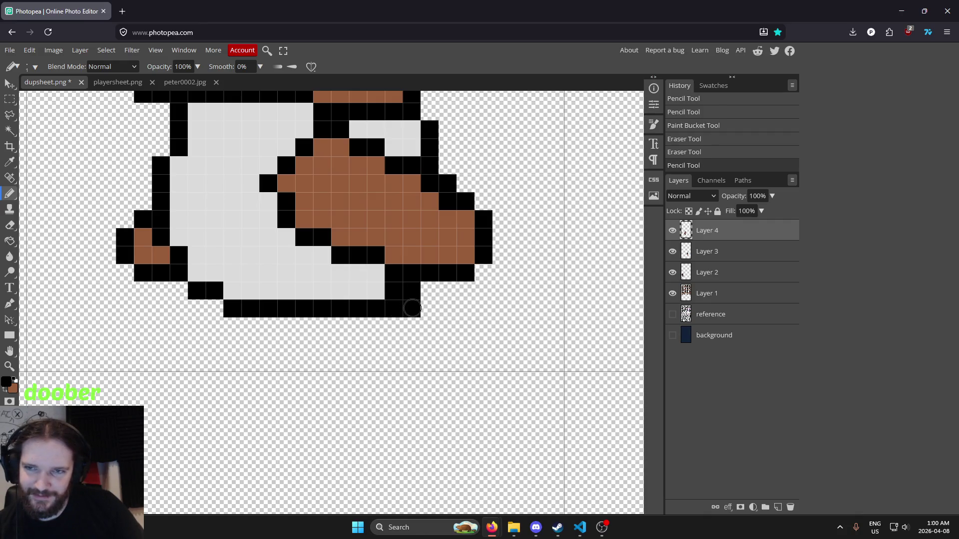
left_click(432, 297)
mouse_move(433, 298)
left_mouse_down()
mouse_move(449, 291)
mouse_move(464, 310)
mouse_move(417, 344)
mouse_move(356, 363)
left_mouse_up()
left_click(448, 329)
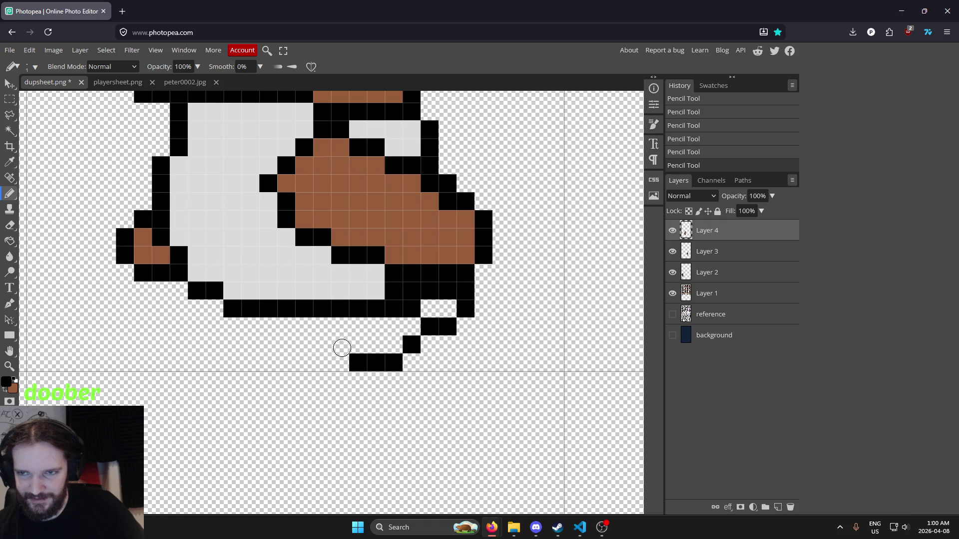
left_click(342, 345)
left_click(369, 326)
Draw the black back-foot outline under the trousers for the mid-stride pose.
scroll(493, 304, "down", 4)
scroll(532, 299, "up", 5)
scroll(589, 389, "up", 1)
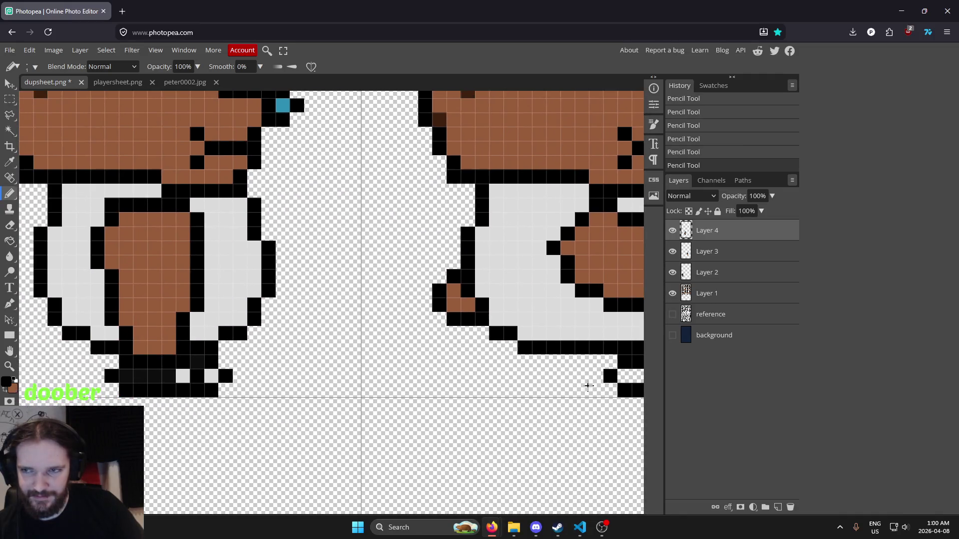
scroll(590, 389, "down", 4)
mouse_move(511, 391)
left_mouse_down()
mouse_move(369, 391)
mouse_move(368, 376)
left_mouse_up()
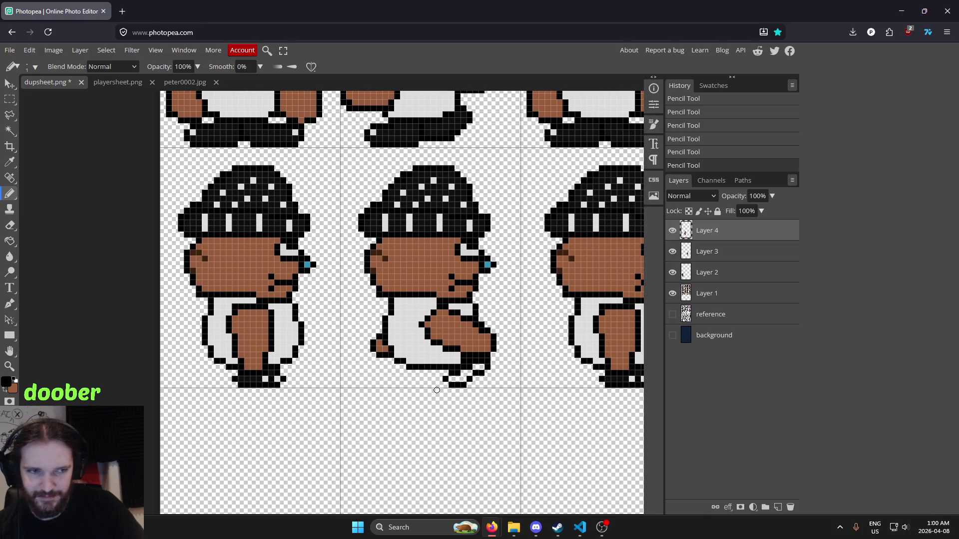
scroll(461, 373, "down", 3)
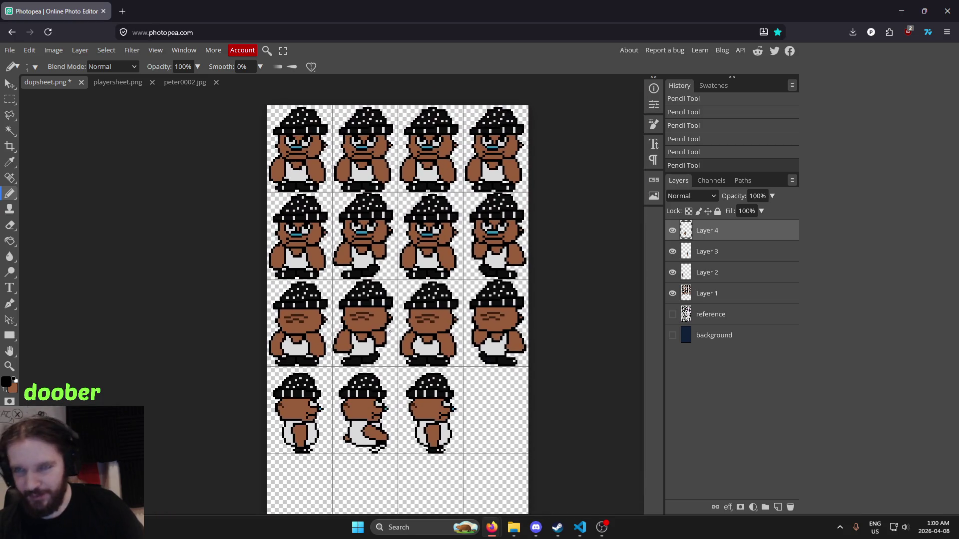
scroll(391, 436, "up", 5)
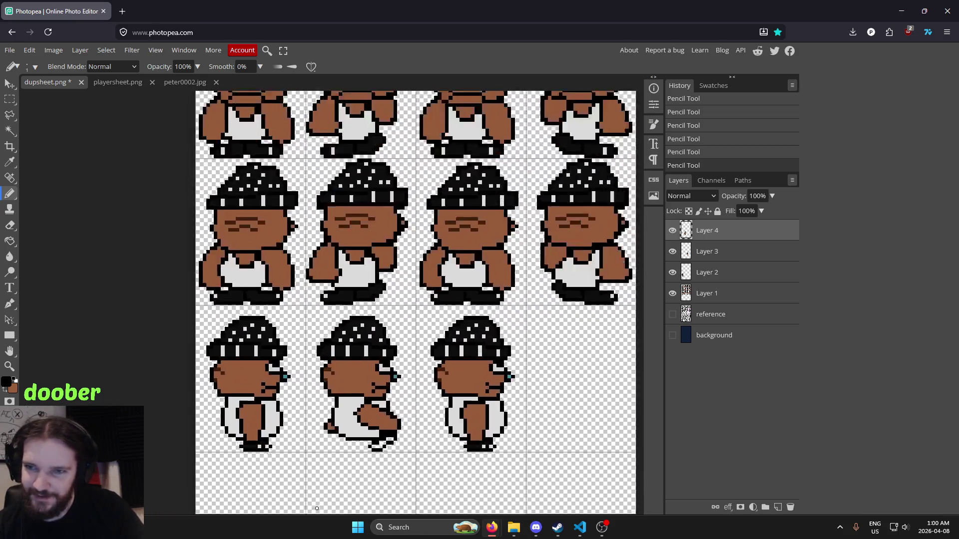
scroll(448, 324, "down", 3)
scroll(448, 324, "up", 4)
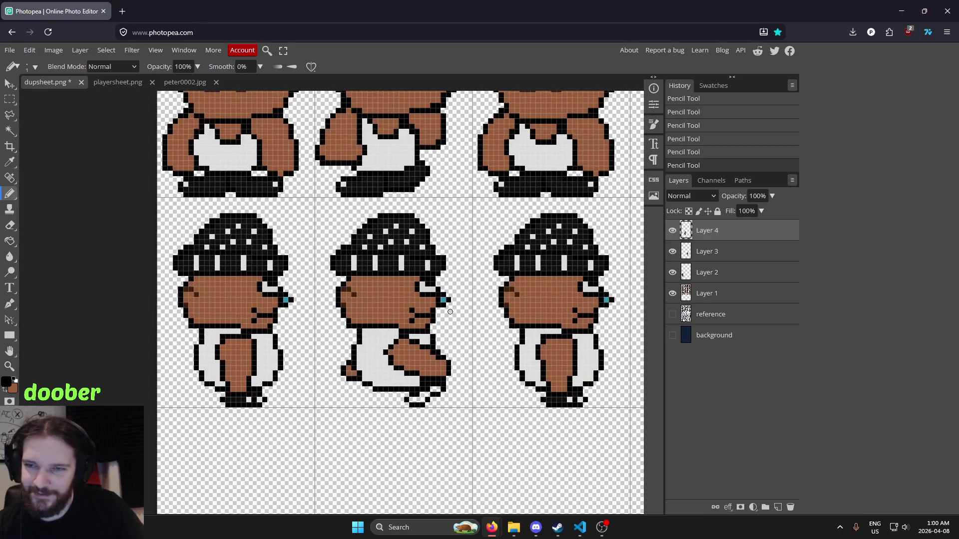
left_click_drag(386, 342, 382, 260)
scroll(347, 321, "up", 3)
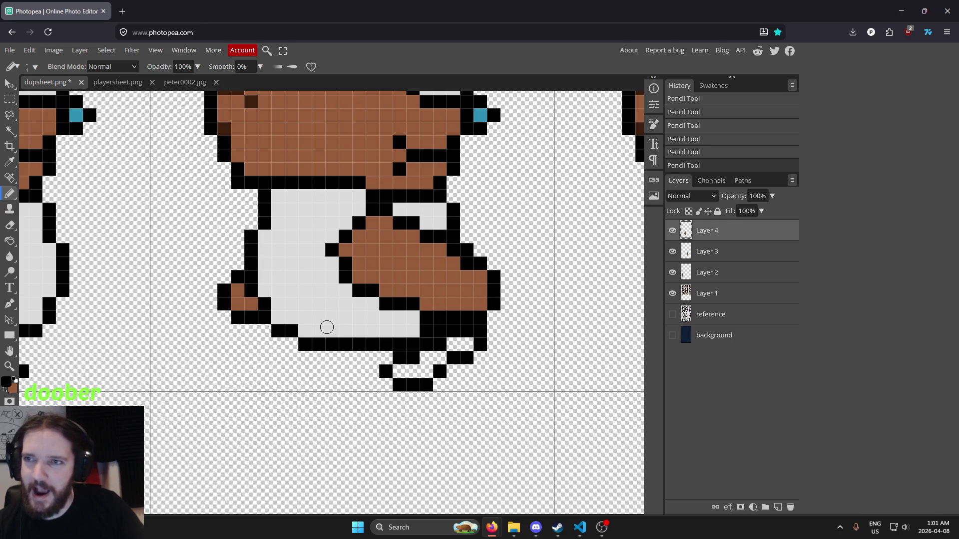
left_click_drag(464, 306, 538, 316)
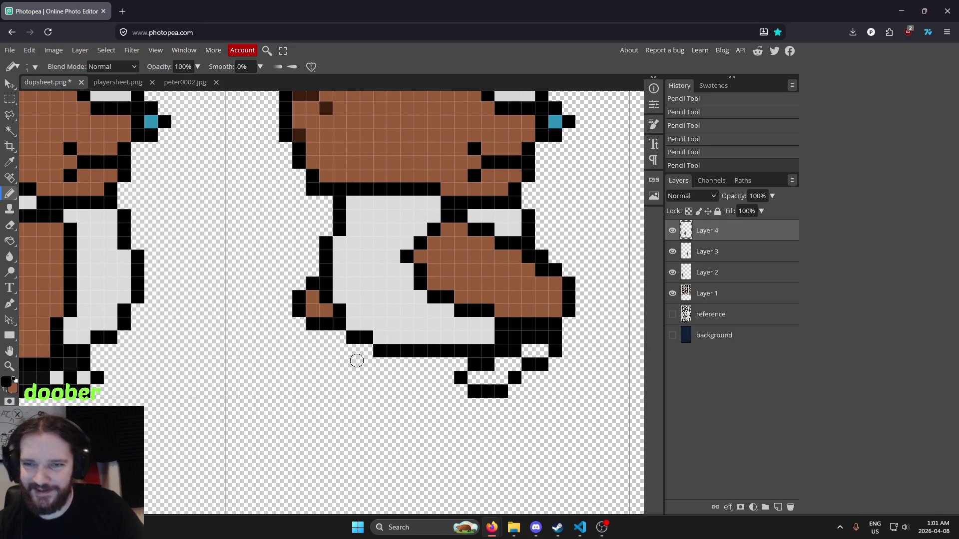
left_click_drag(353, 358, 292, 384)
scroll(291, 384, "down", 5)
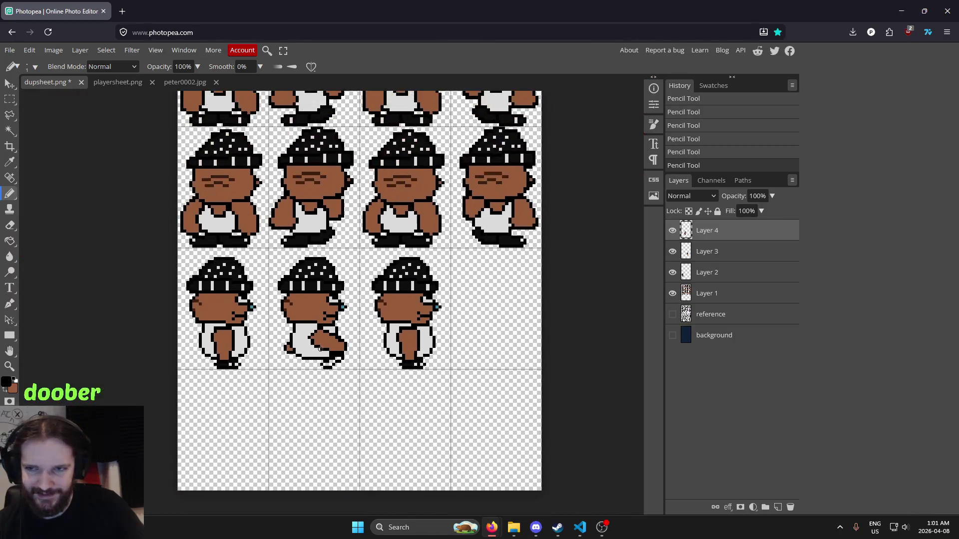
scroll(322, 347, "up", 5)
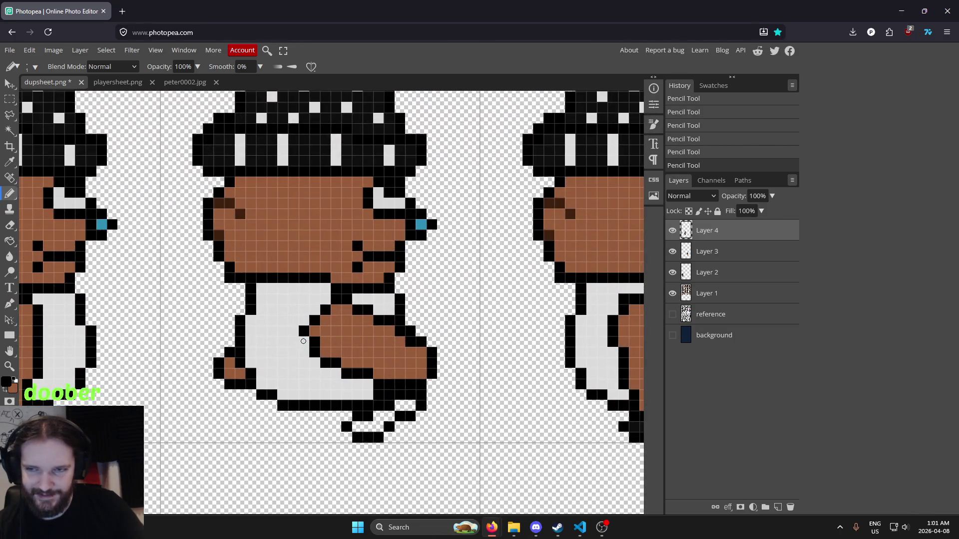
left_click_drag(265, 370, 434, 376)
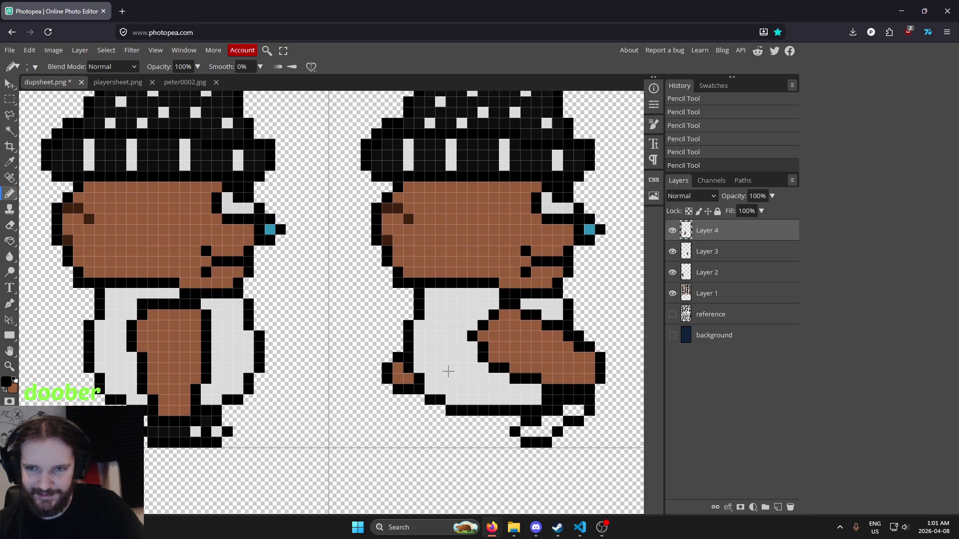
scroll(437, 402, "up", 2)
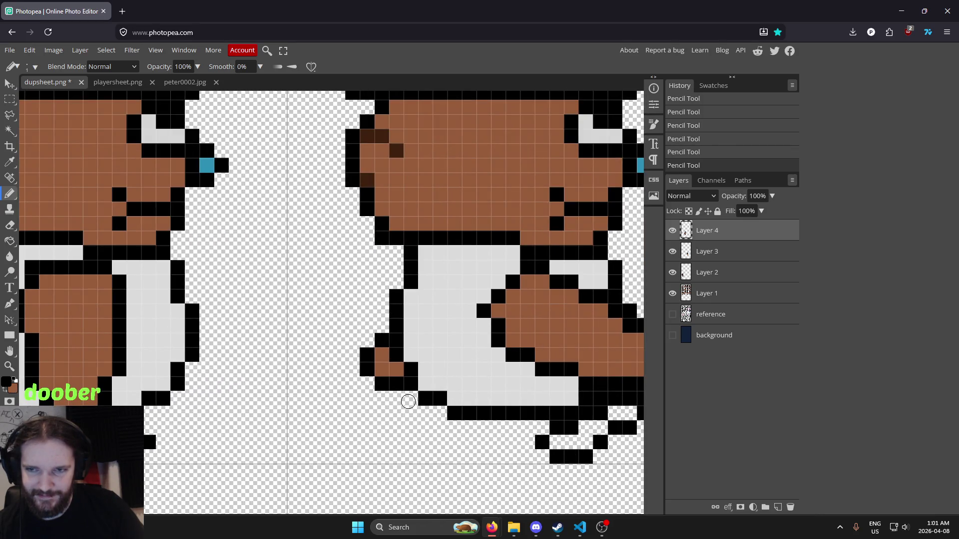
left_click_drag(398, 424, 446, 456)
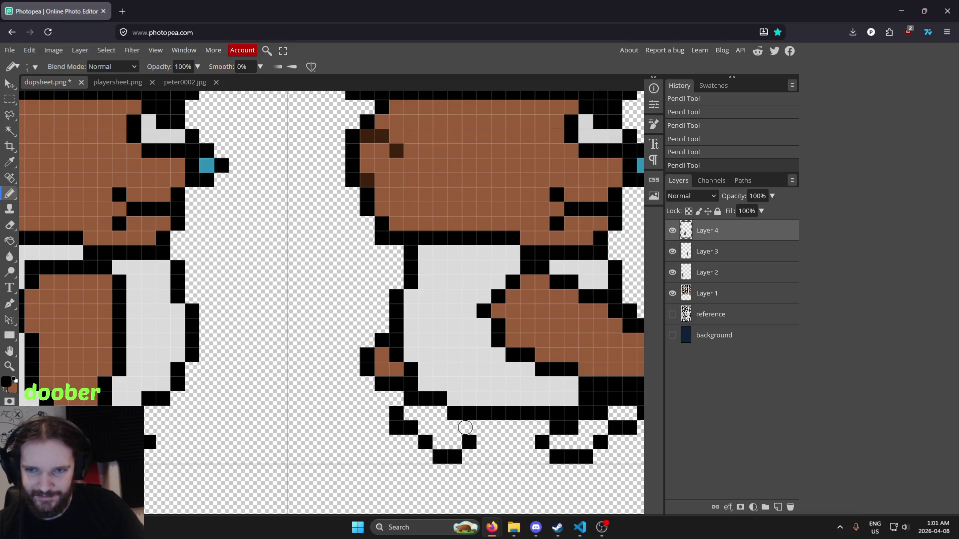
scroll(537, 350, "down", 3)
scroll(465, 355, "up", 5)
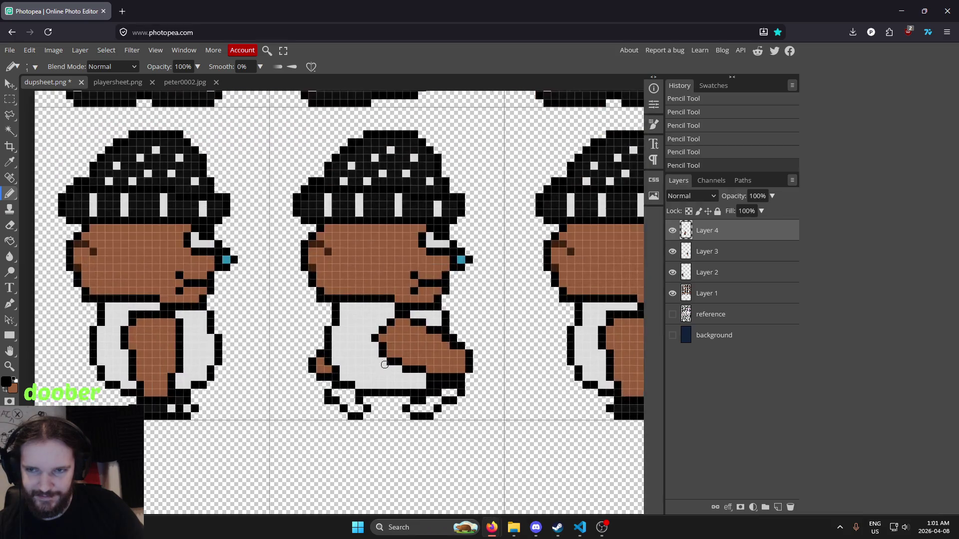
scroll(360, 395, "left", 5)
Sample black from the canvas and fill the middle sprite's new feet with black.
key("i")
left_click(280, 421)
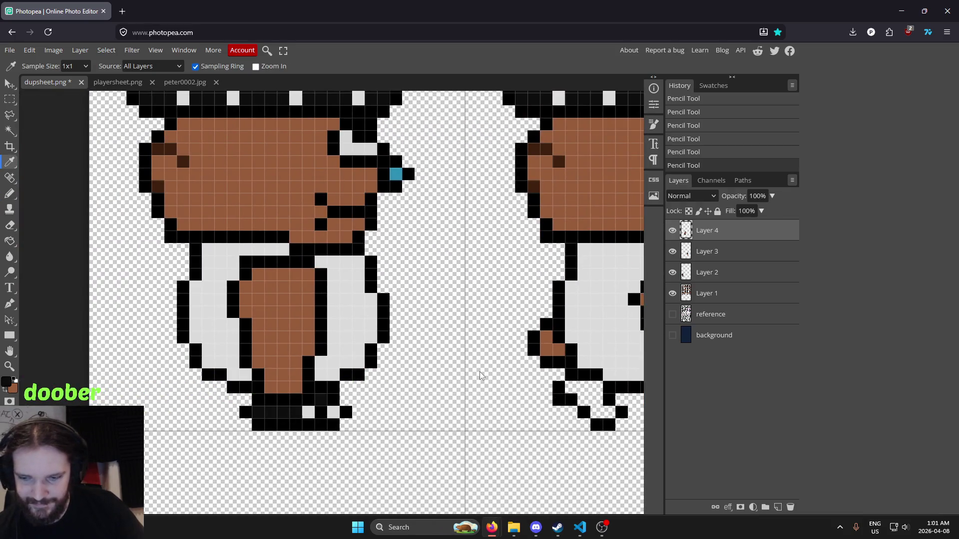
scroll(350, 422, "right", 4)
key("g")
left_click(412, 422)
left_click(544, 421)
scroll(285, 376, "right", 3)
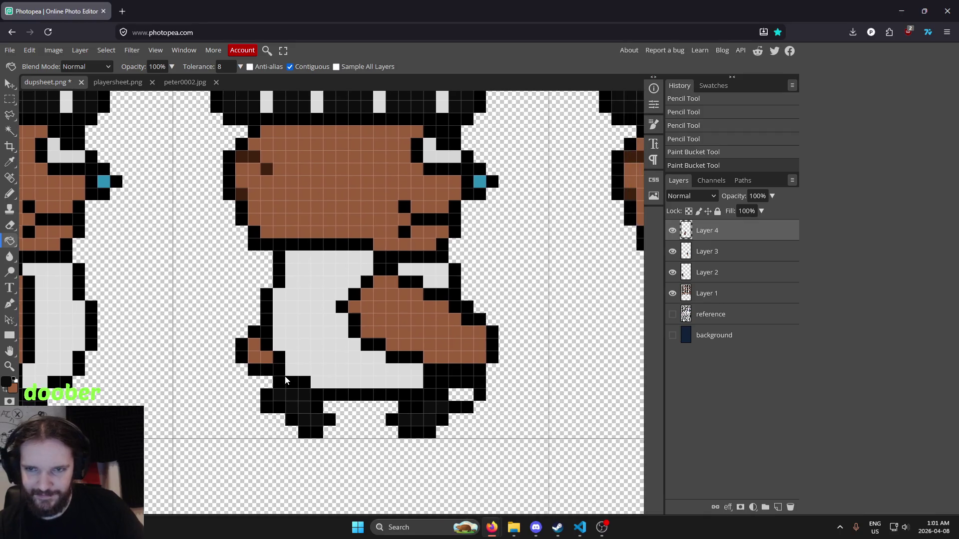
left_click(455, 397)
scroll(456, 397, "down", 5)
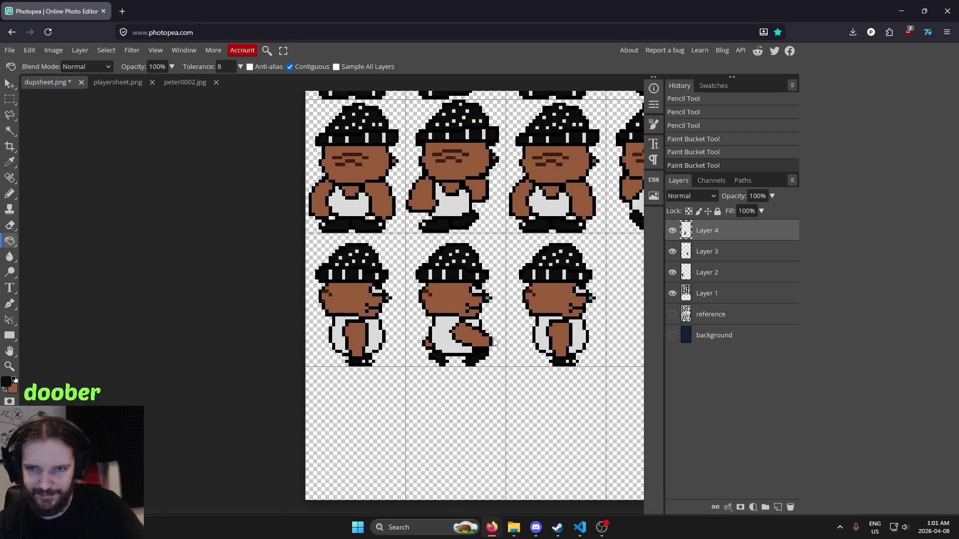
scroll(385, 350, "up", 8)
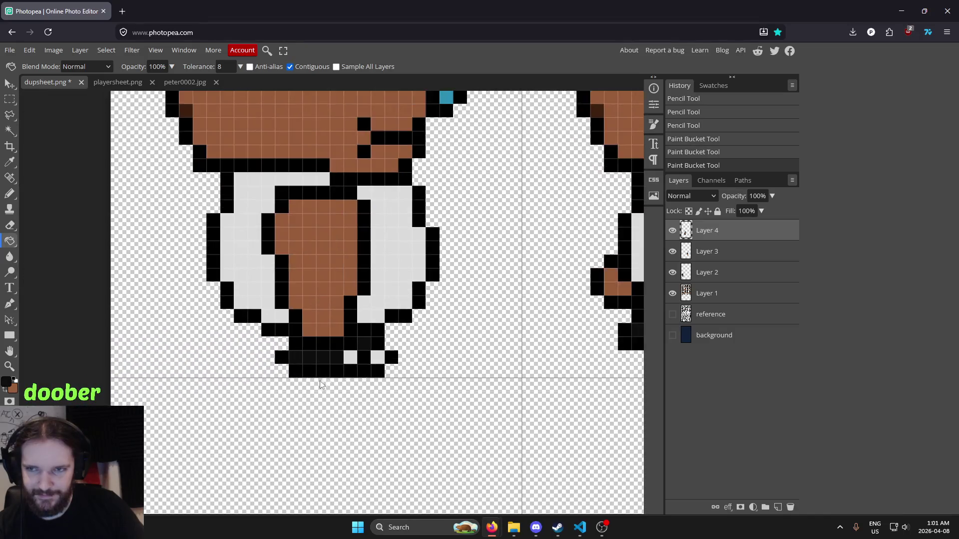
scroll(320, 384, "up", 2)
Sample the light grey clothing colour and repaint stray black pixels light grey.
key("i")
left_click(370, 353)
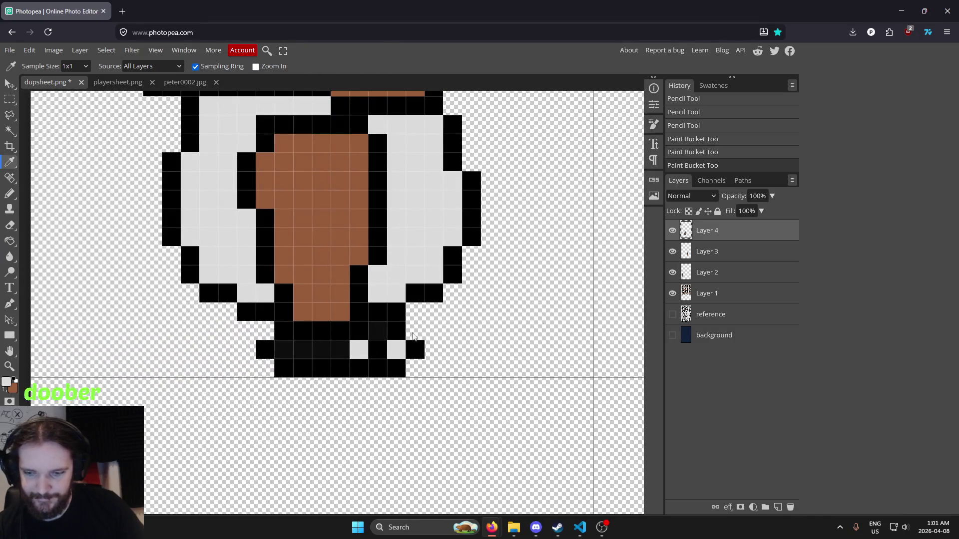
scroll(397, 355, "right", 5)
scroll(397, 355, "left", 5)
scroll(397, 356, "up", 1)
key("b")
left_click(370, 402)
left_click(151, 439)
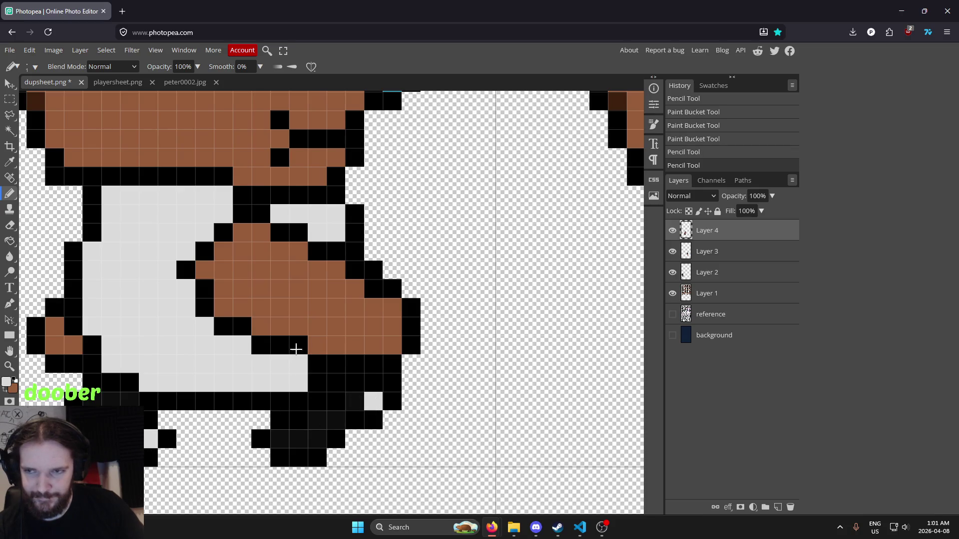
scroll(297, 350, "down", 8)
scroll(299, 343, "down", 3)
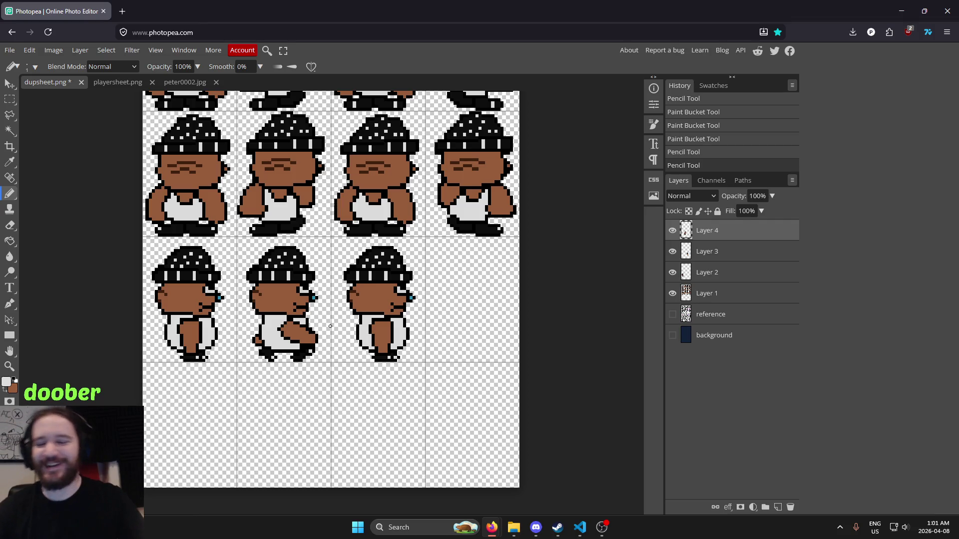
Zoom and pan to review the new three-frame side-view walking row.
left_click_drag(330, 333, 404, 287)
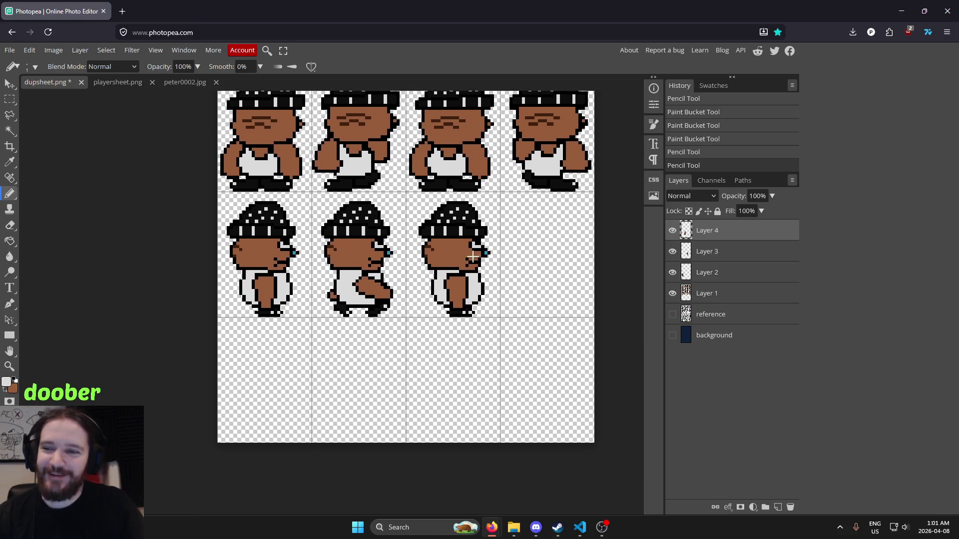
scroll(473, 256, "up", 2)
scroll(399, 279, "down", 3)
scroll(384, 285, "up", 2)
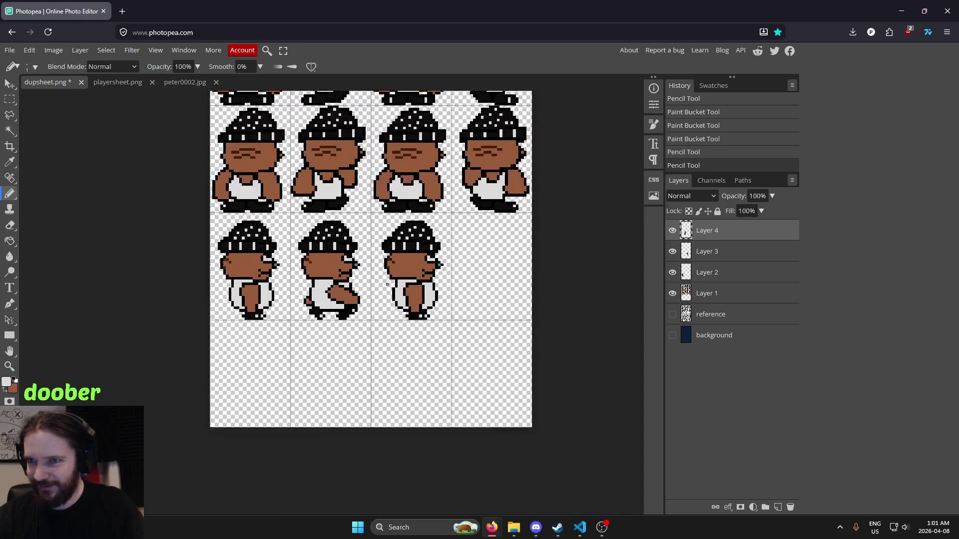
scroll(385, 284, "up", 2)
scroll(519, 316, "down", 4)
scroll(530, 288, "up", 3)
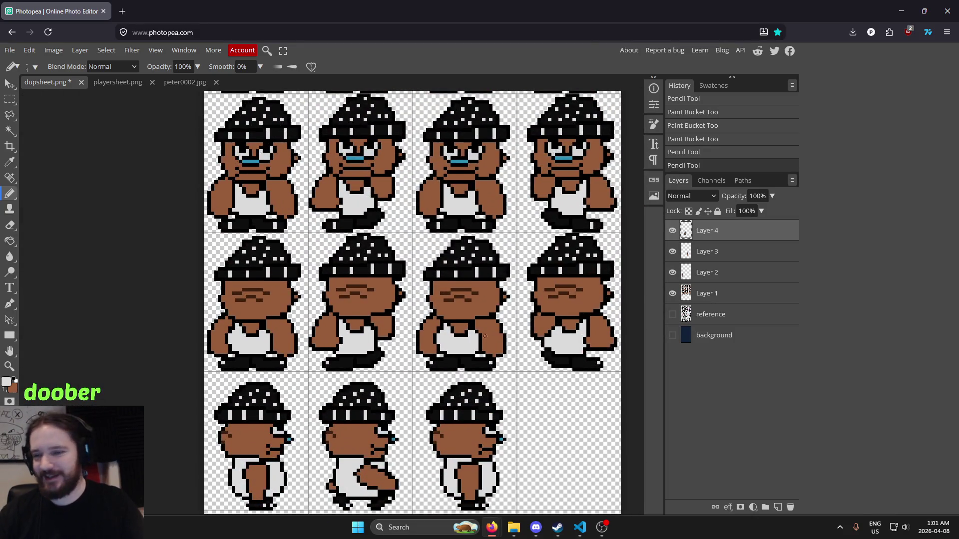
left_click_drag(483, 337, 514, 251)
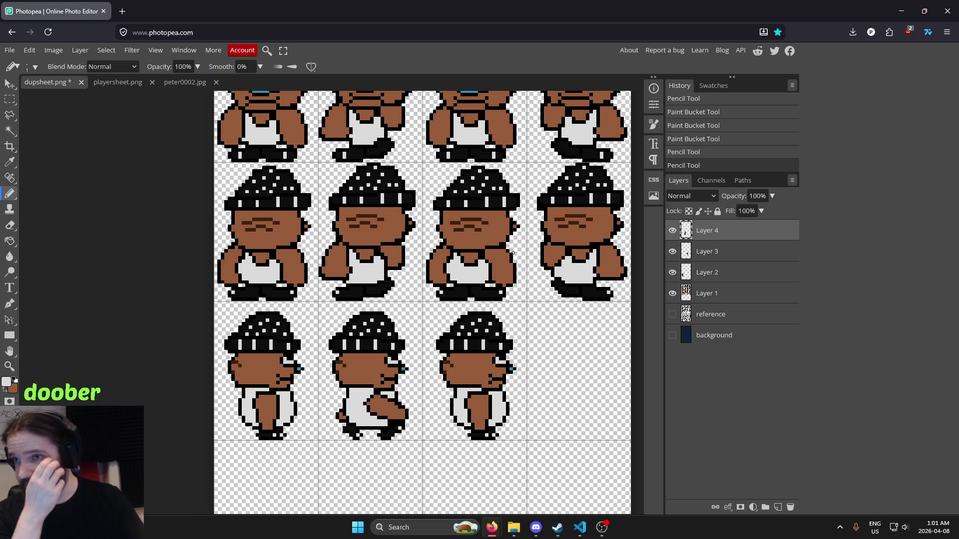
scroll(486, 205, "down", 3)
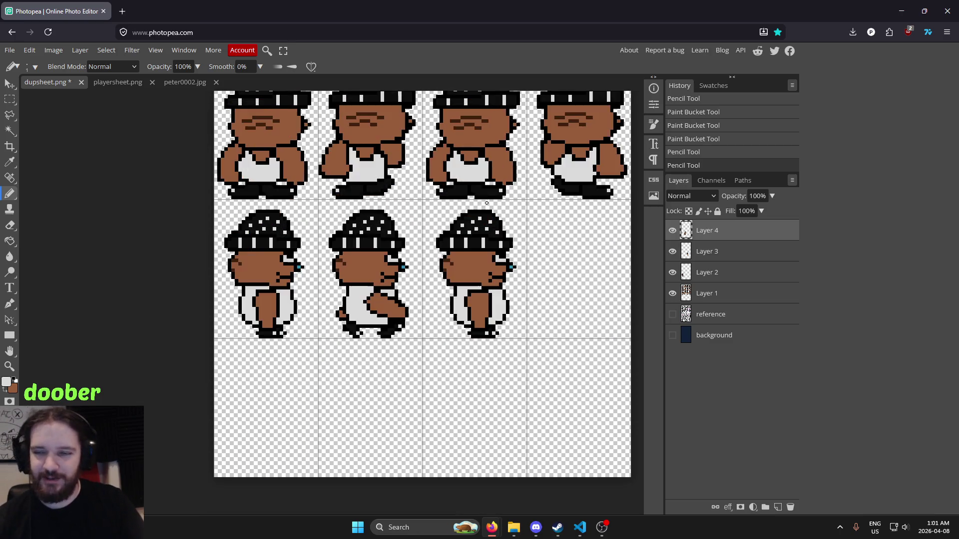
scroll(502, 259, "up", 3)
scroll(517, 330, "down", 1)
scroll(517, 330, "up", 2)
Sample black from a walking sprite's outline as the drawing colour.
left_click(505, 292, "alt")
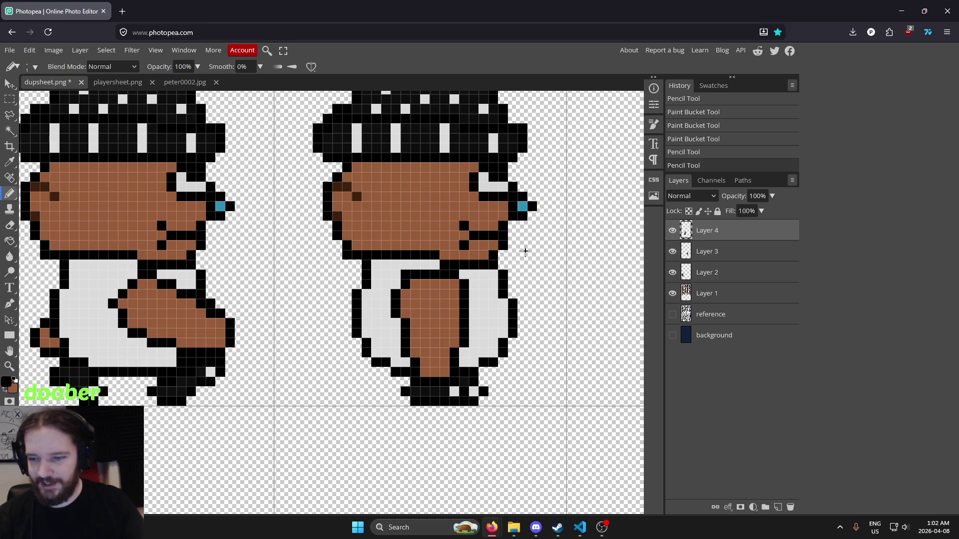
scroll(525, 251, "down", 5)
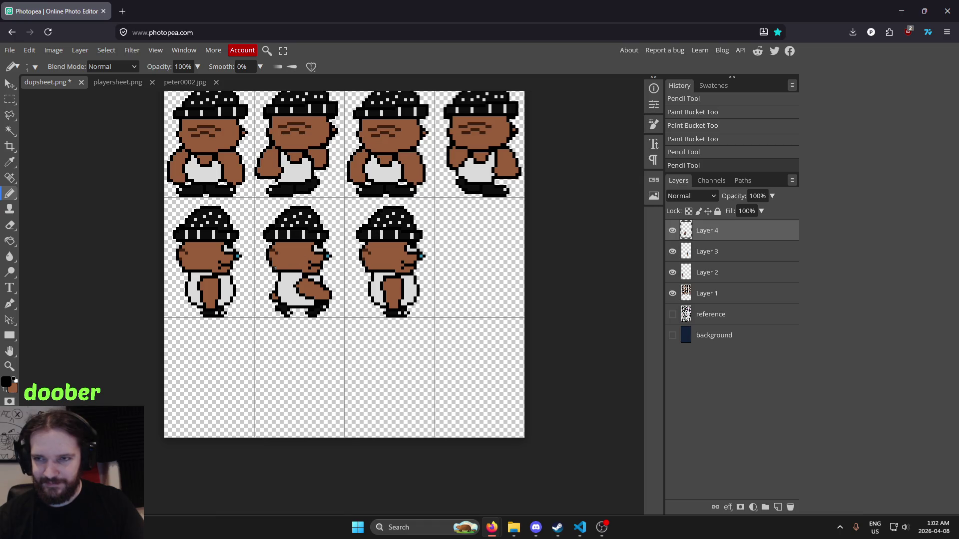
scroll(277, 267, "up", 3)
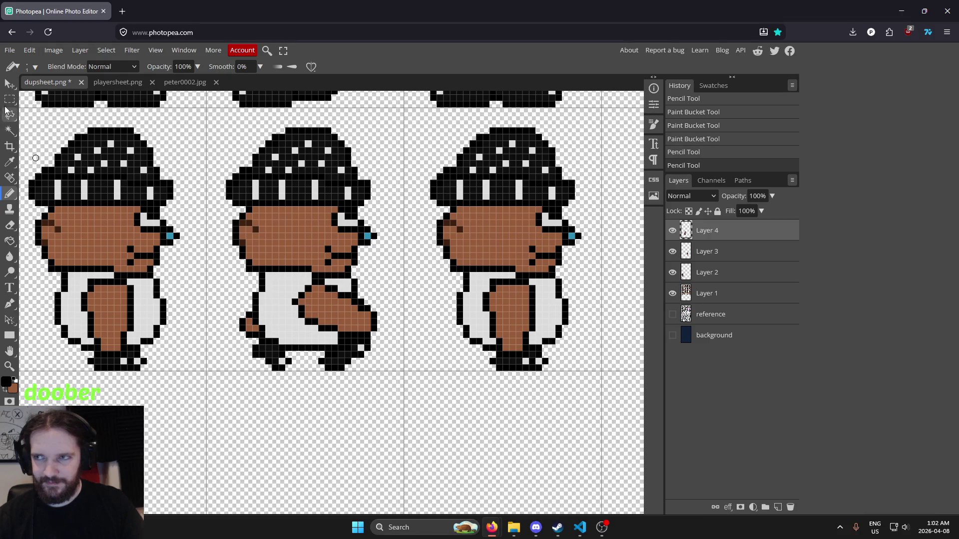
left_click(9, 99)
Merge the drawing layers, move the middle sprite's upper body to its own layer and nudge it up one pixel.
key("ctrl+e")
key("ctrl+e")
key("ctrl+e")
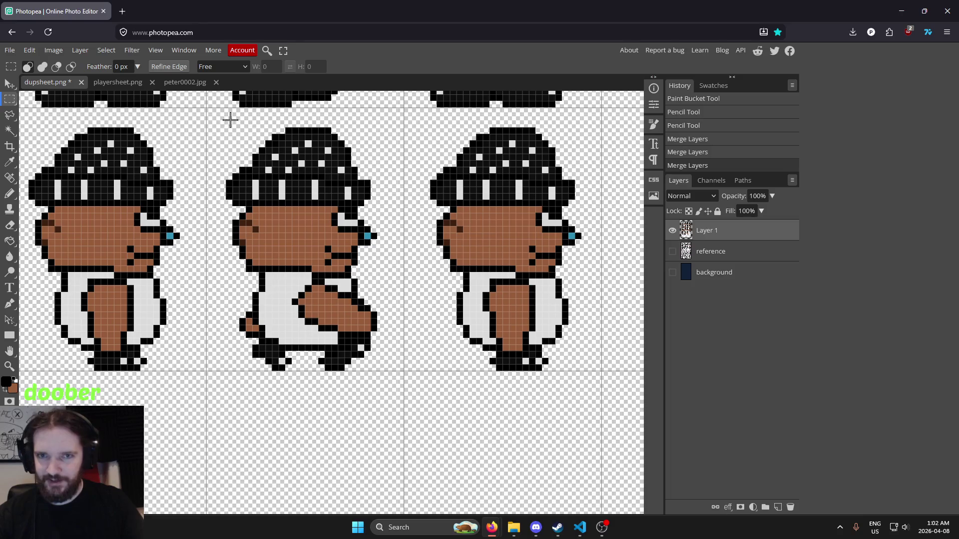
mouse_move(220, 114)
left_mouse_down()
mouse_move(385, 253)
mouse_move(396, 337)
left_mouse_up()
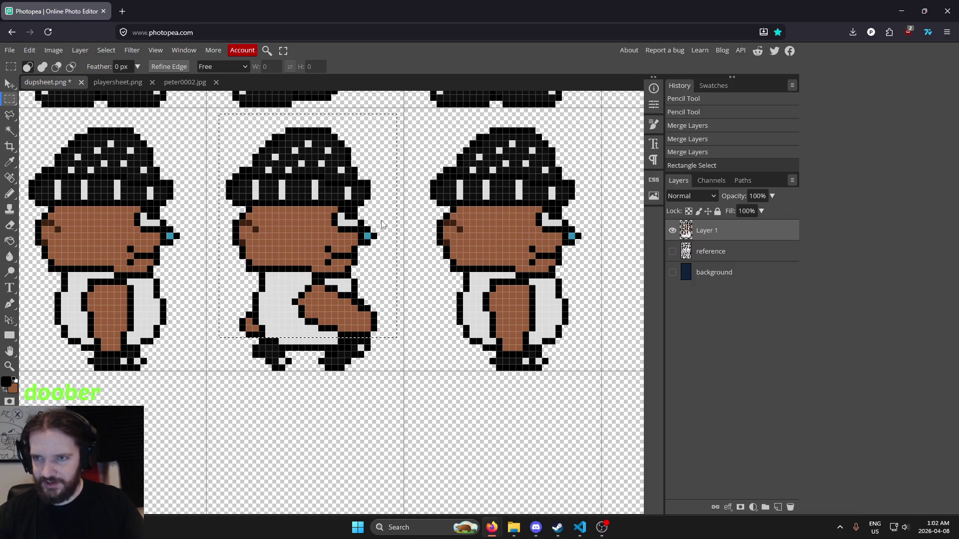
key("ctrl+x")
key("ctrl+v")
left_click(9, 82)
key("Up")
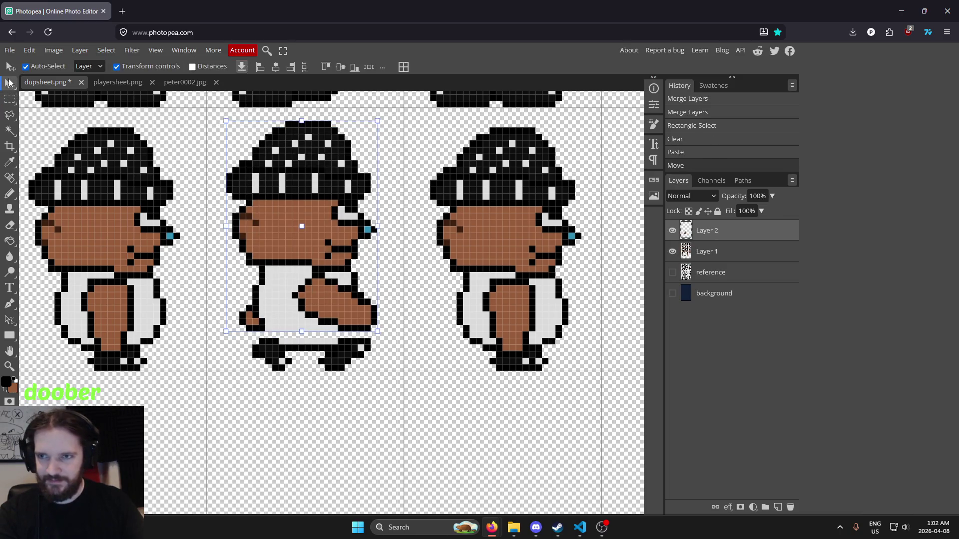
left_click(10, 100)
Sample black from the sprite outline.
scroll(269, 195, "down", 5)
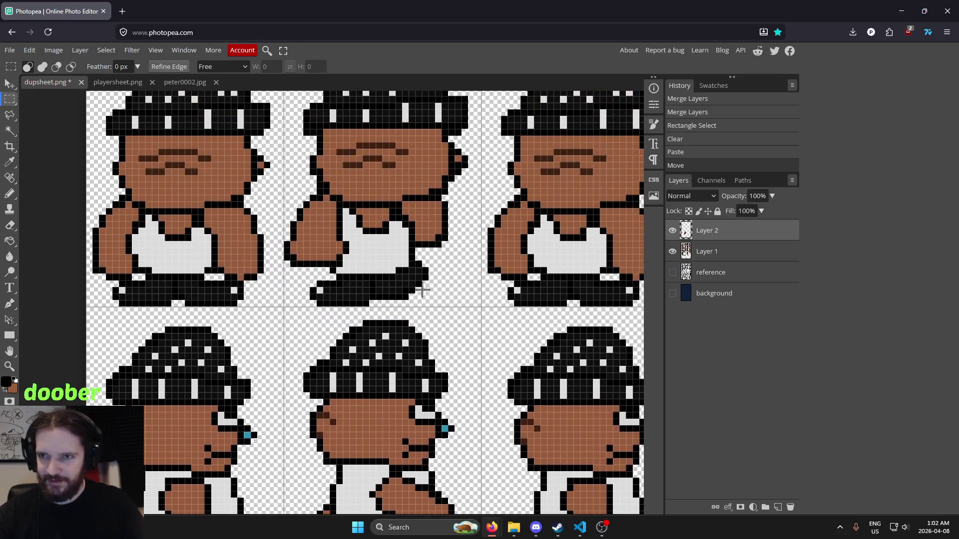
scroll(387, 330, "up", 3)
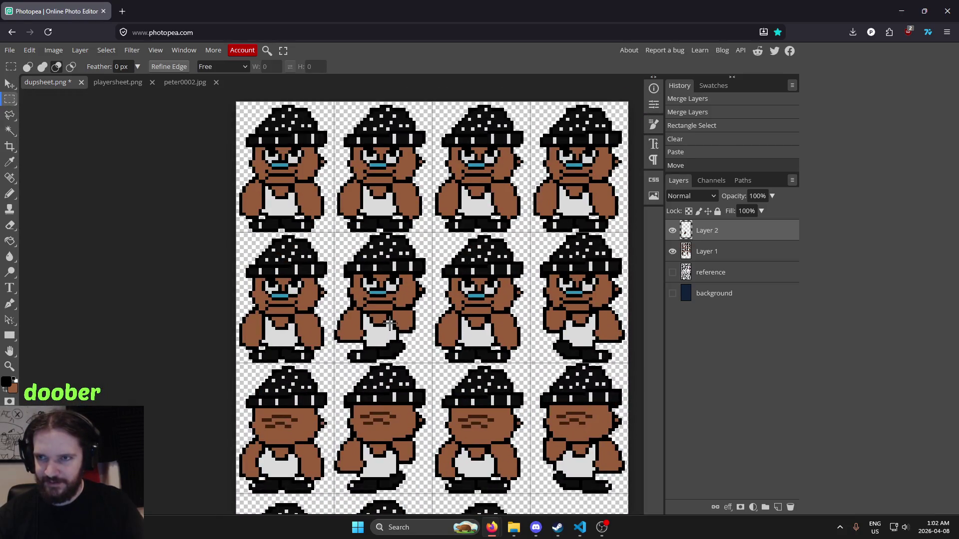
scroll(380, 350, "down", 5)
scroll(325, 292, "up", 4)
scroll(380, 293, "up", 2)
key("i")
left_click(255, 291)
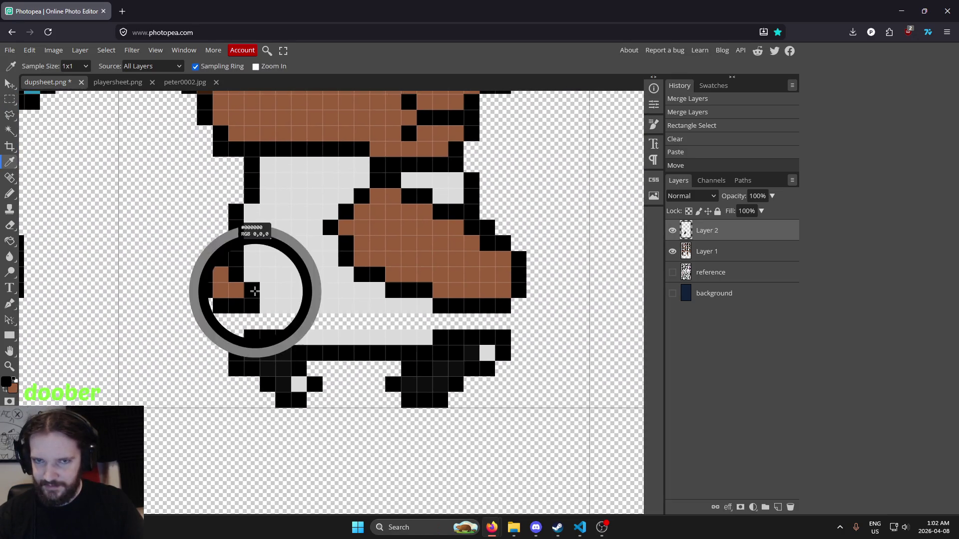
Merge the raised body into Layer 1, add black waist outline pixels and fill the body-feet gap grey.
key("ctrl+e")
key("b")
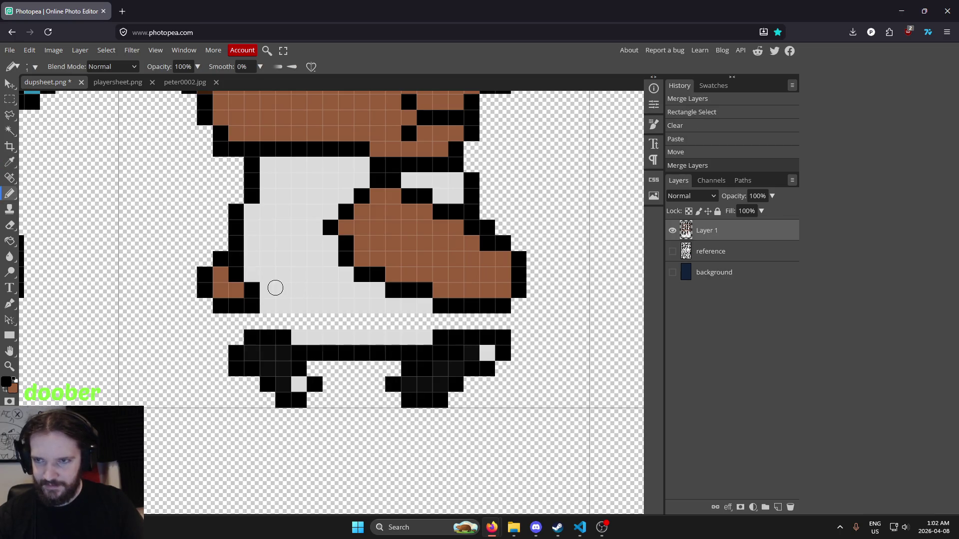
left_click(268, 320)
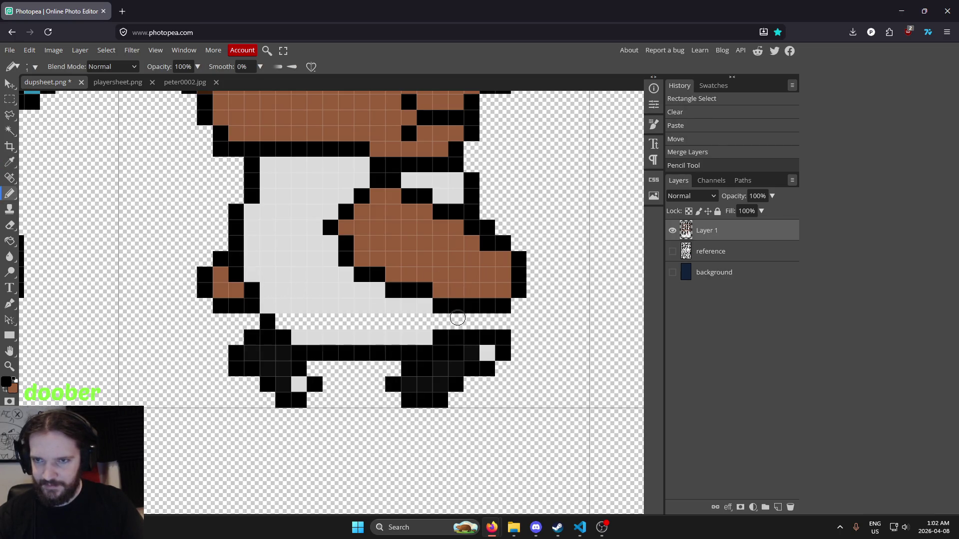
left_click(454, 321)
key("i")
left_click(308, 287)
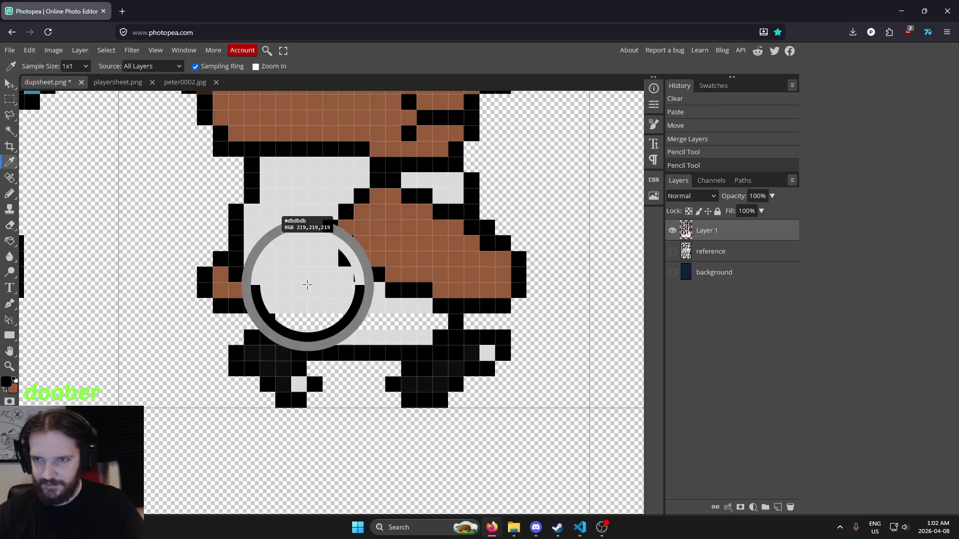
key("g")
left_click(336, 322)
Repaint two pixels inside the middle frame's shorts light grey.
scroll(443, 274, "down", 1)
scroll(444, 275, "down", 2)
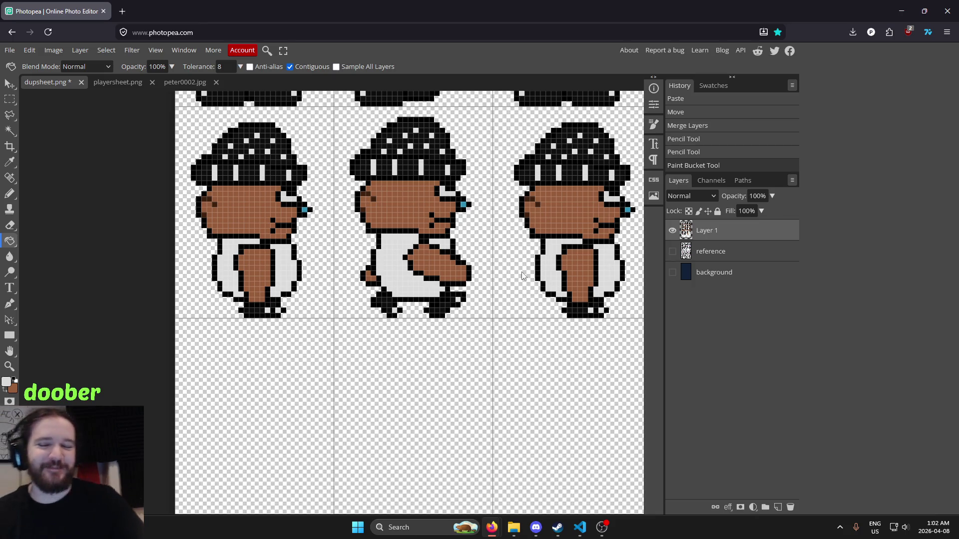
mouse_move(475, 305)
left_mouse_down()
mouse_move(320, 357)
mouse_move(501, 392)
mouse_move(449, 368)
mouse_move(343, 375)
left_mouse_up()
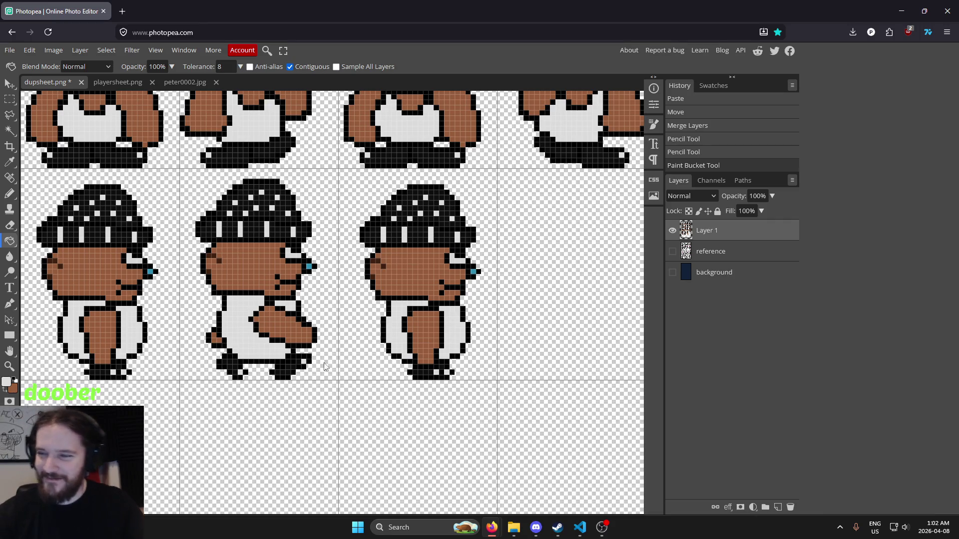
scroll(293, 324, "up", 6)
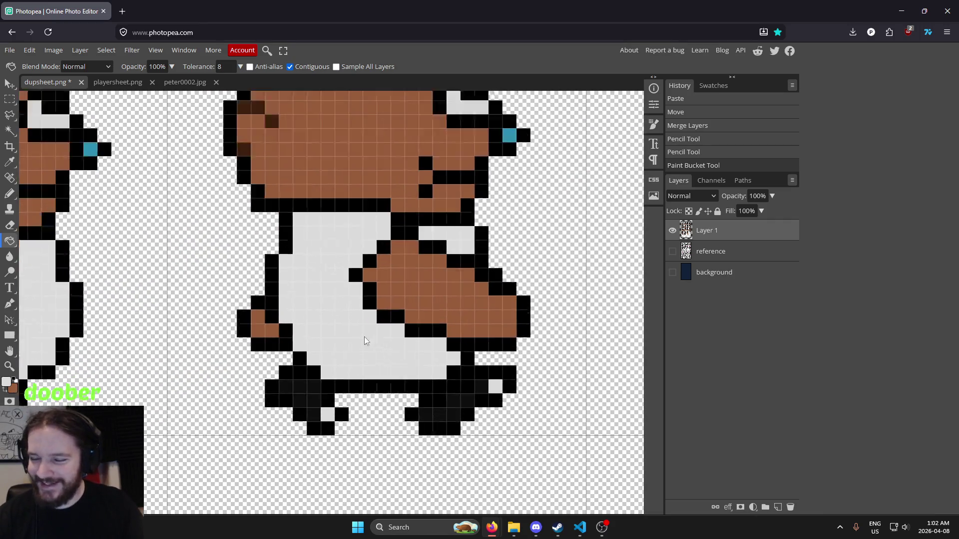
scroll(459, 344, "down", 5)
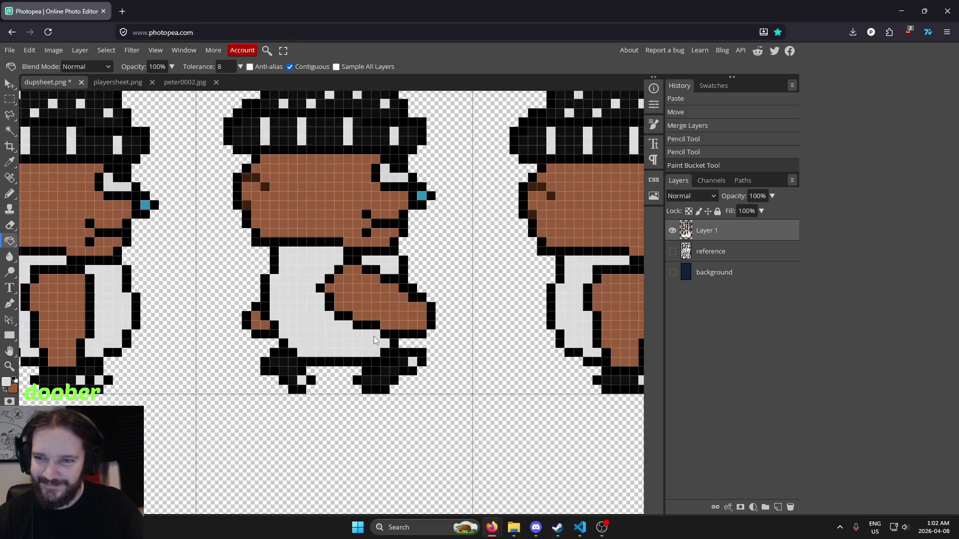
scroll(467, 320, "up", 2)
scroll(379, 349, "down", 2)
scroll(380, 356, "up", 5)
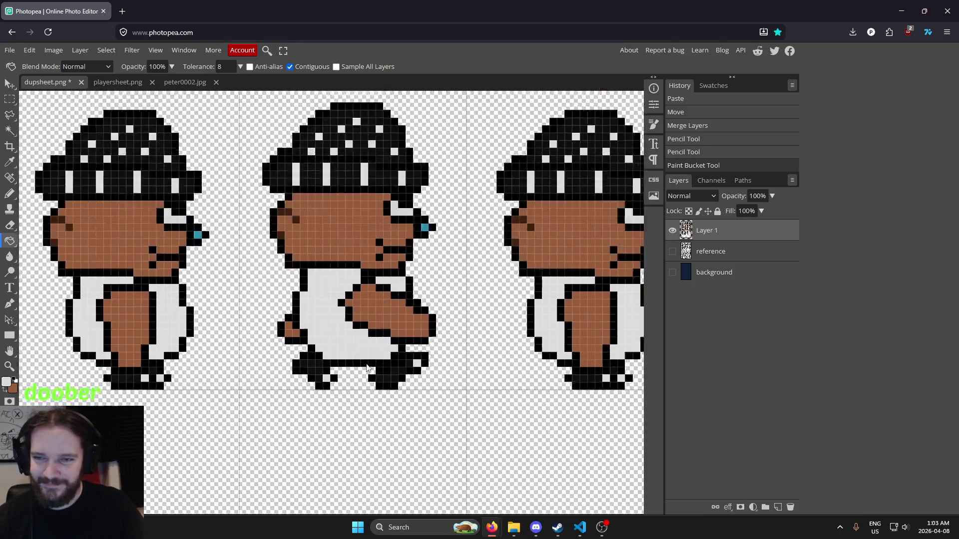
key("i")
left_click(444, 334)
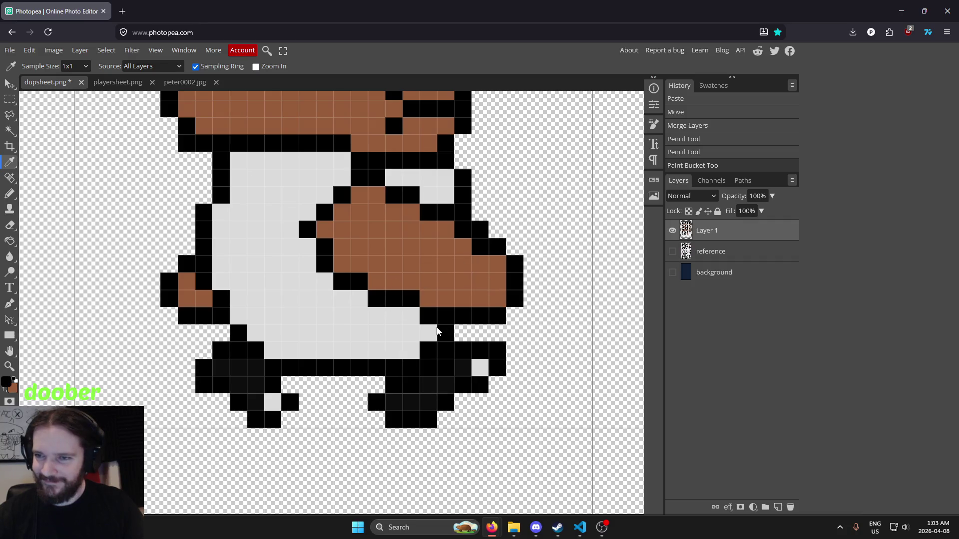
scroll(449, 345, "down", 4)
scroll(460, 345, "up", 3)
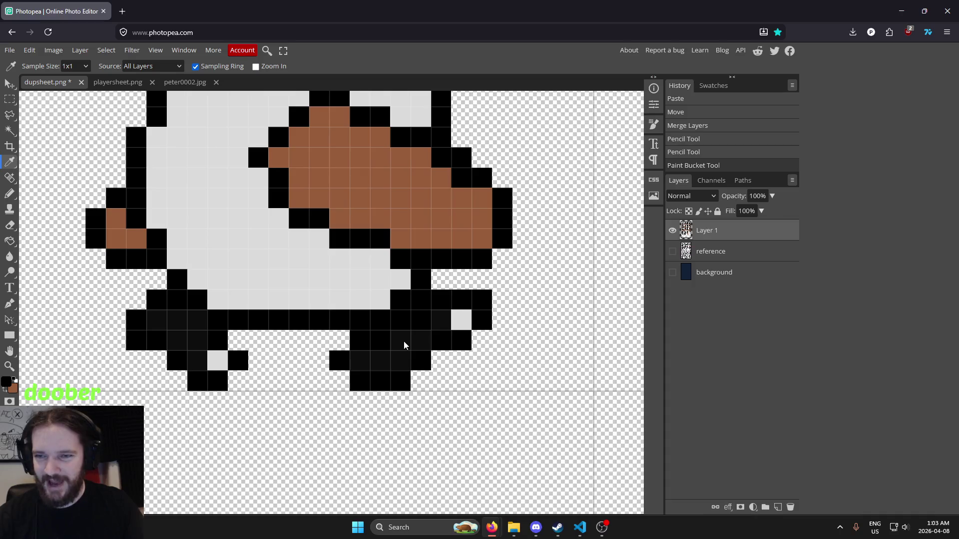
scroll(404, 341, "down", 2)
scroll(404, 341, "up", 2)
left_click(382, 323)
left_click(378, 295)
key("b")
left_click(401, 303)
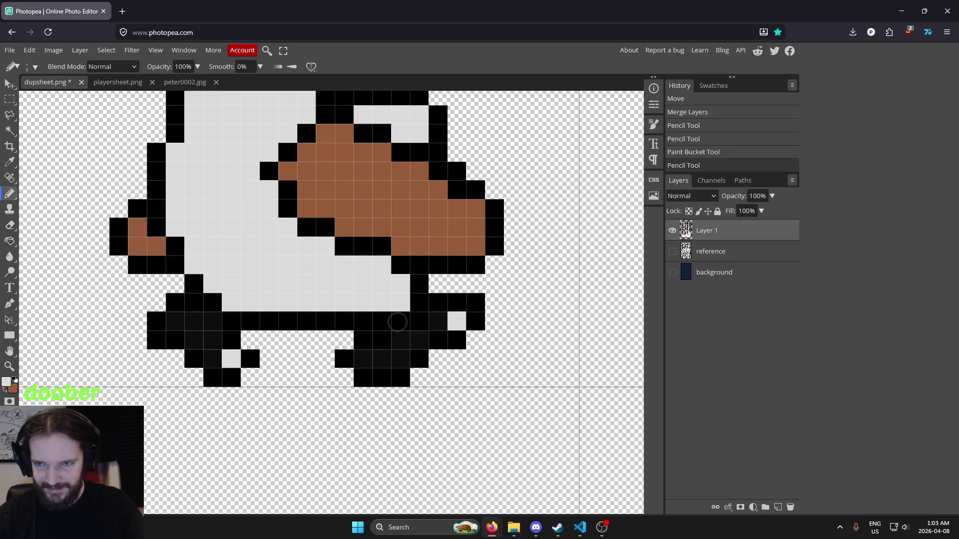
left_click(398, 322)
Paint the dark grey foot pixels black using black sampled from the outline.
key("i")
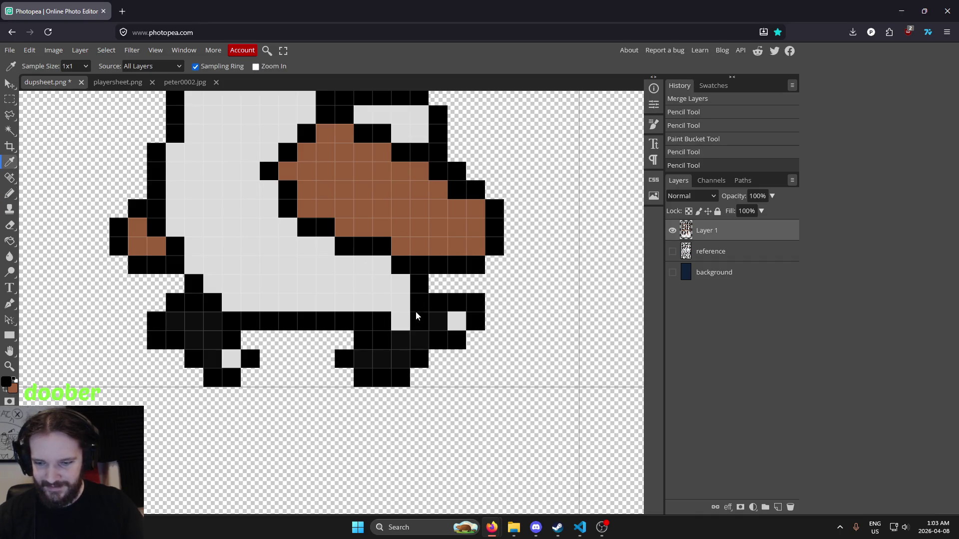
left_click(418, 313)
key("b")
left_click_drag(400, 340, 422, 333)
Turn several black pixels on the striding frame's foot light grey.
scroll(520, 306, "down", 3)
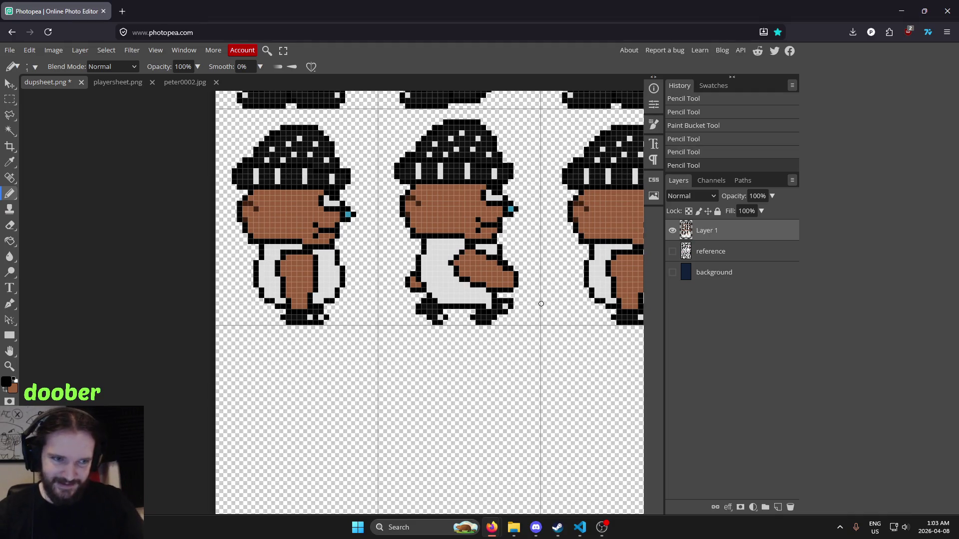
scroll(562, 353, "up", 8)
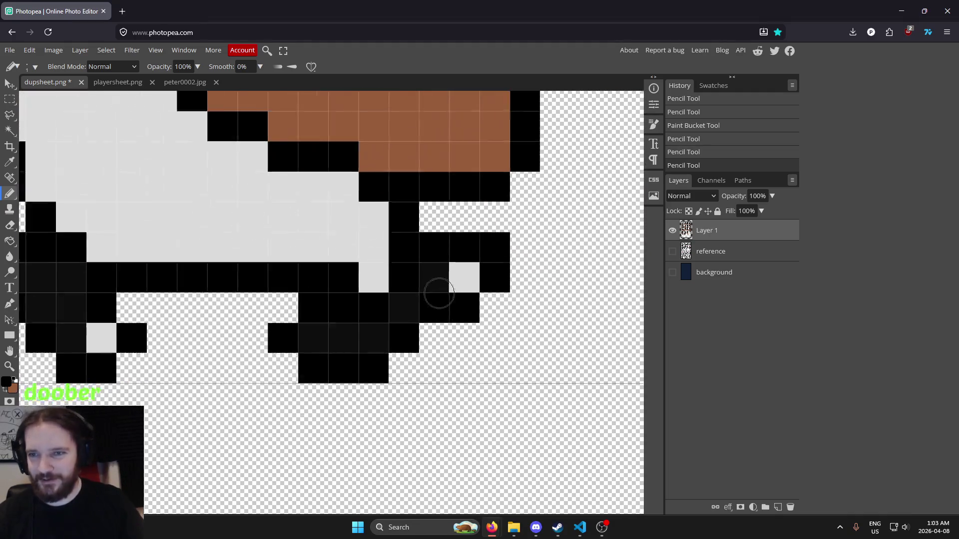
left_click(340, 282)
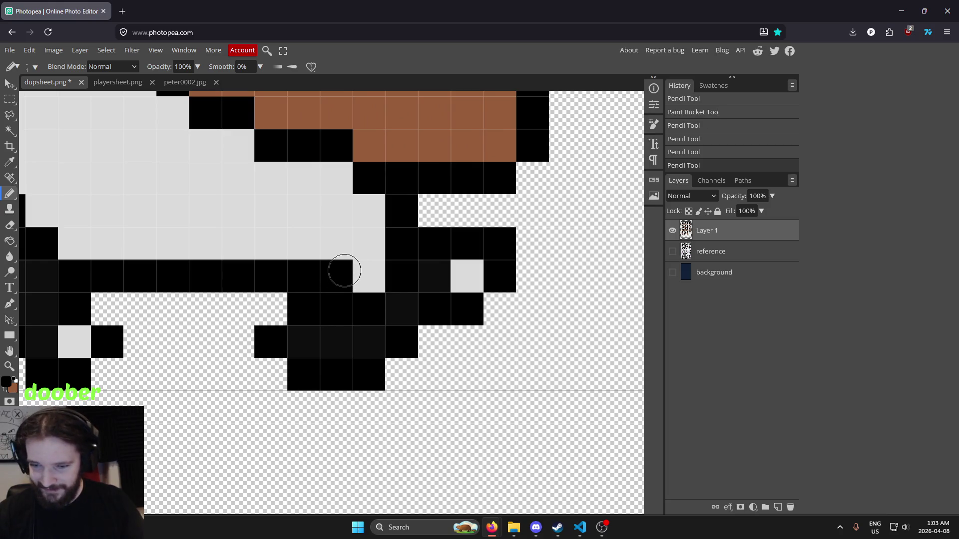
left_click(338, 246, "alt")
left_click(338, 265)
scroll(348, 280, "down", 6)
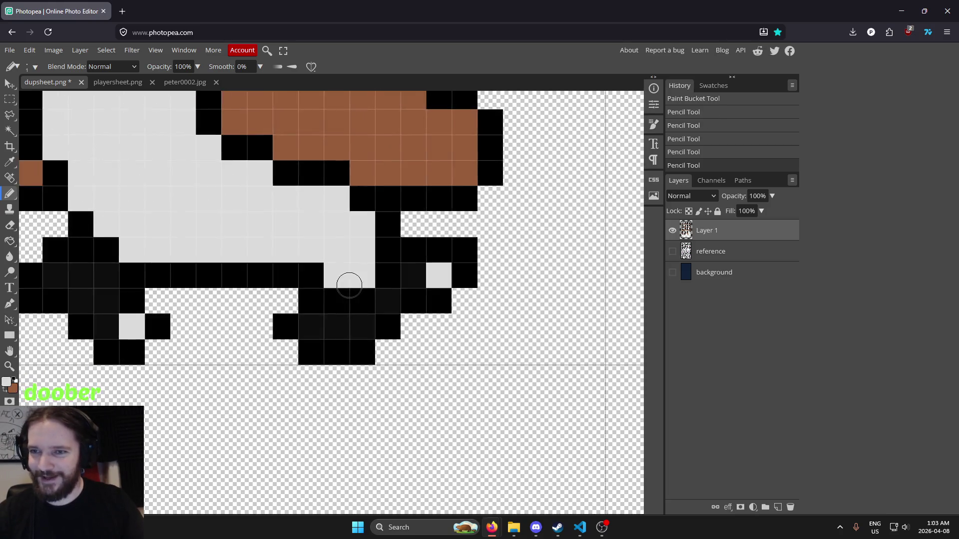
scroll(411, 296, "up", 8)
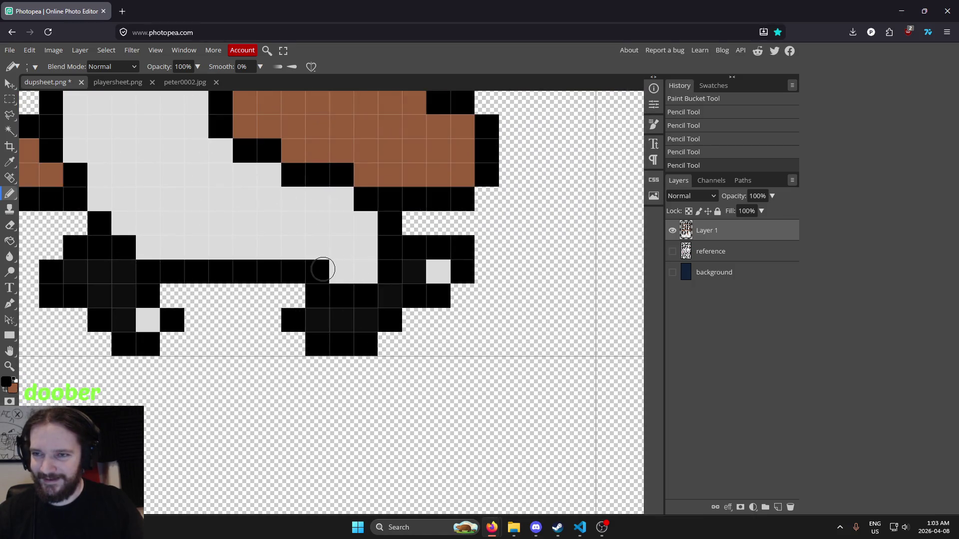
left_click(325, 246, "alt")
left_click(323, 268)
scroll(400, 310, "down", 5)
scroll(401, 310, "down", 3)
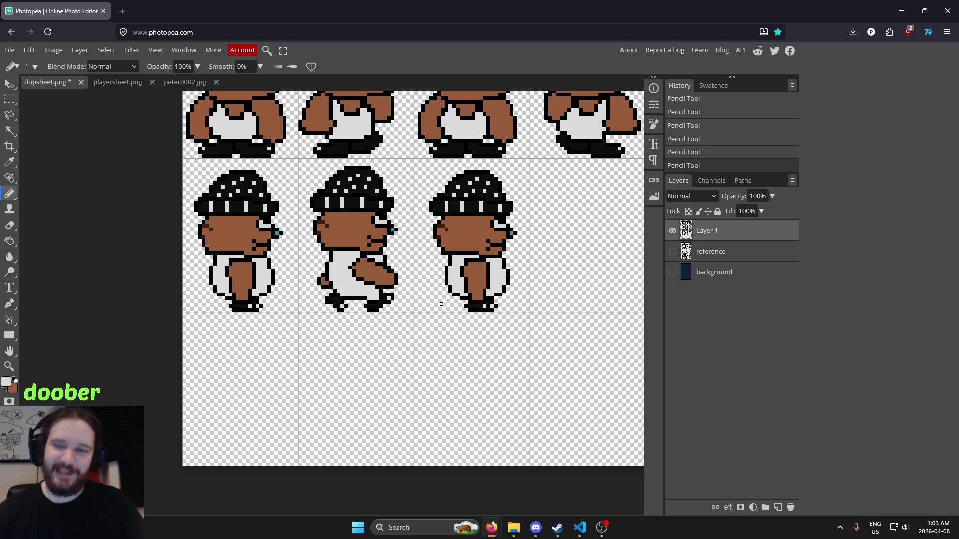
scroll(402, 299, "down", 5)
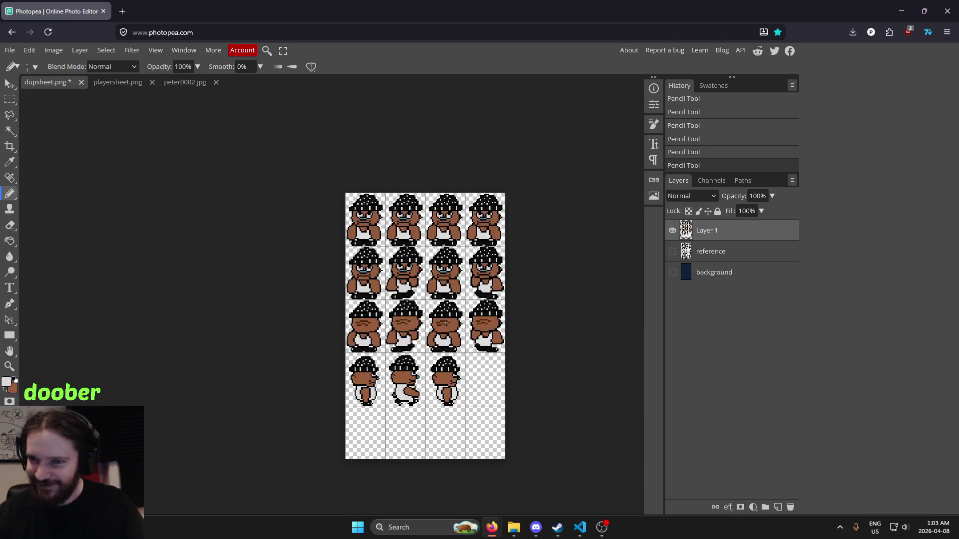
scroll(442, 146, "up", 4)
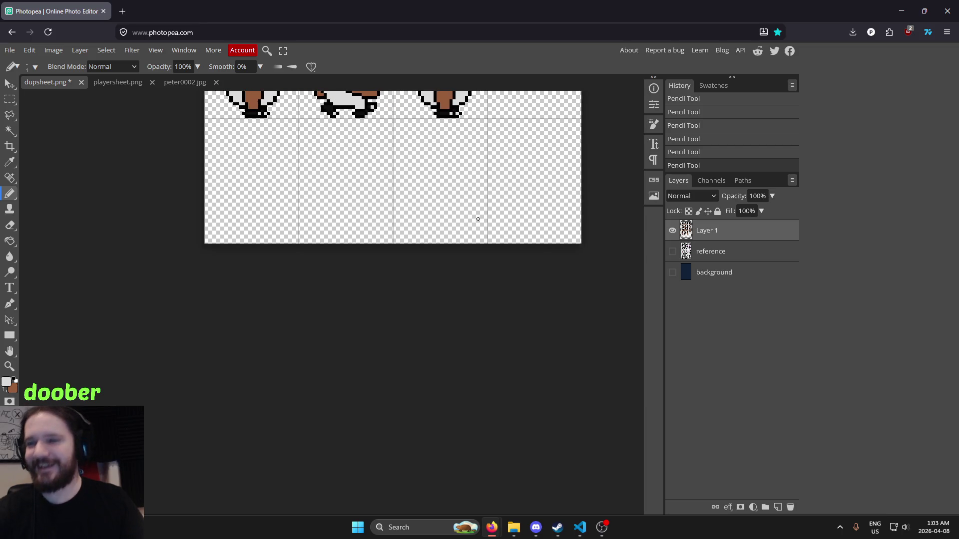
scroll(477, 218, "up", 4)
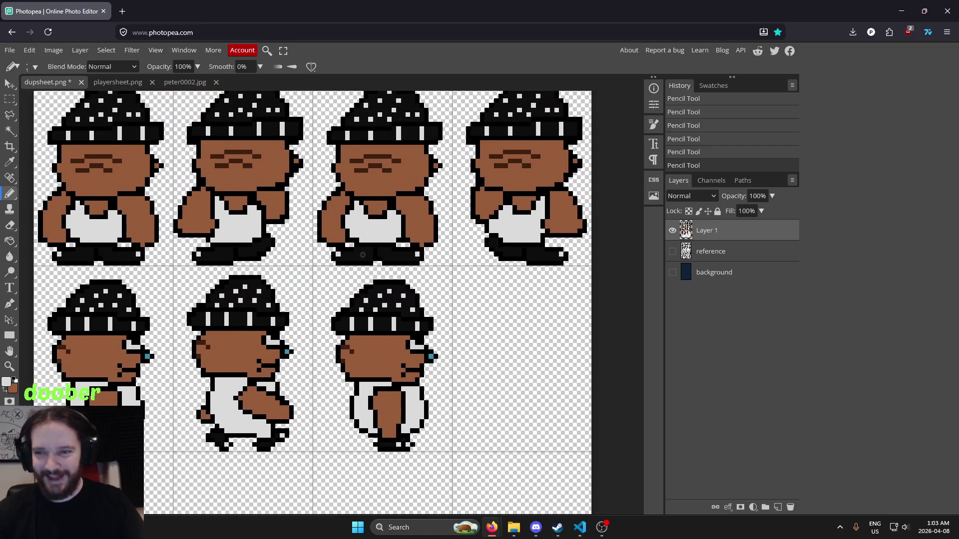
scroll(362, 255, "up", 1)
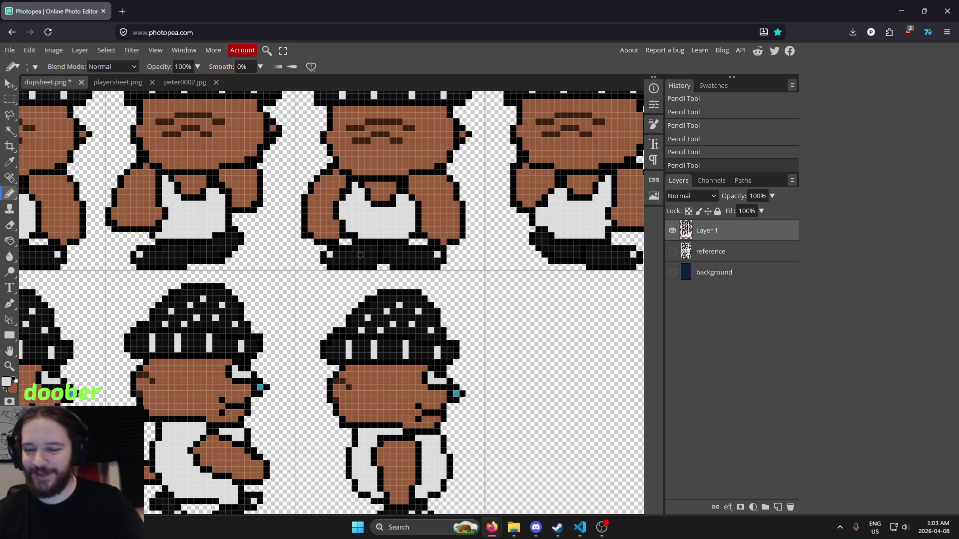
scroll(316, 231, "down", 5)
scroll(297, 321, "up", 5)
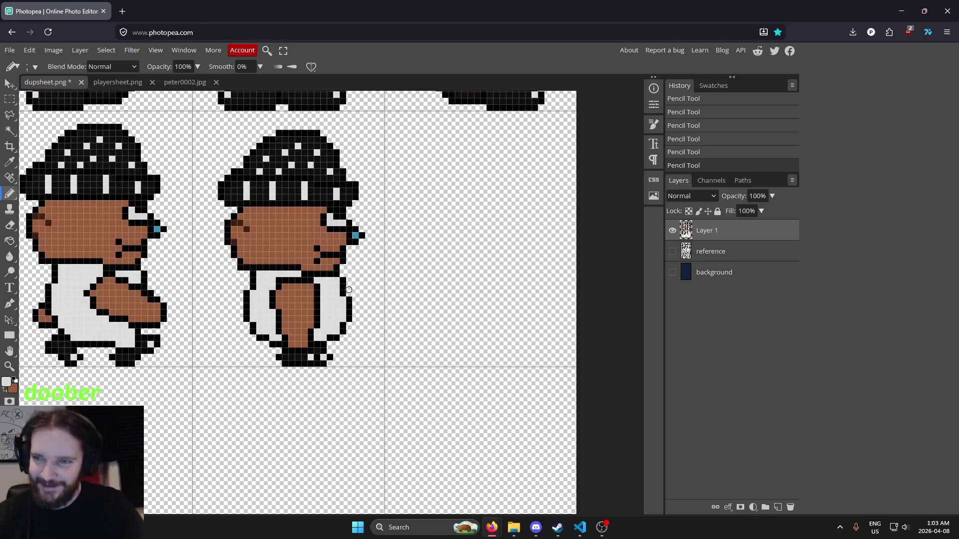
scroll(297, 321, "down", 5)
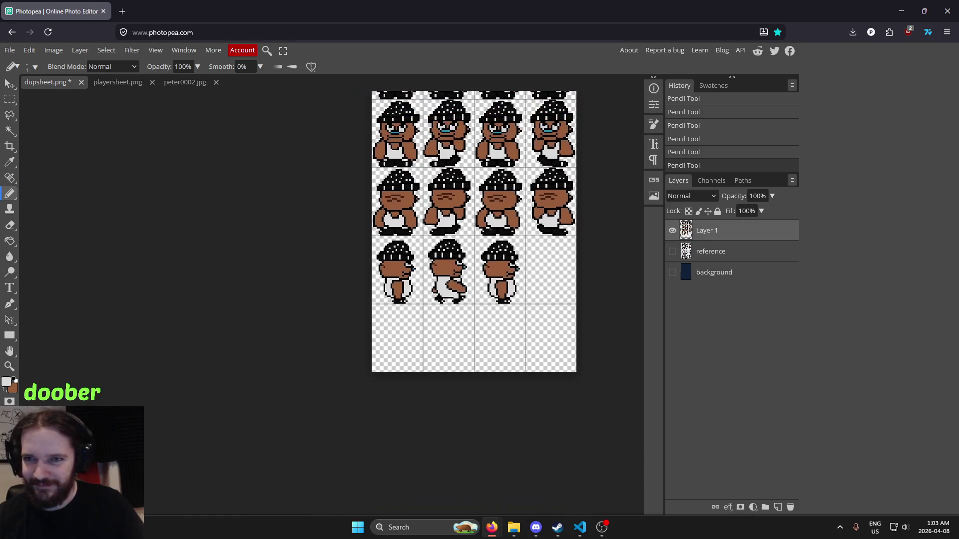
scroll(508, 213, "up", 5)
scroll(508, 212, "down", 4)
scroll(496, 274, "up", 3)
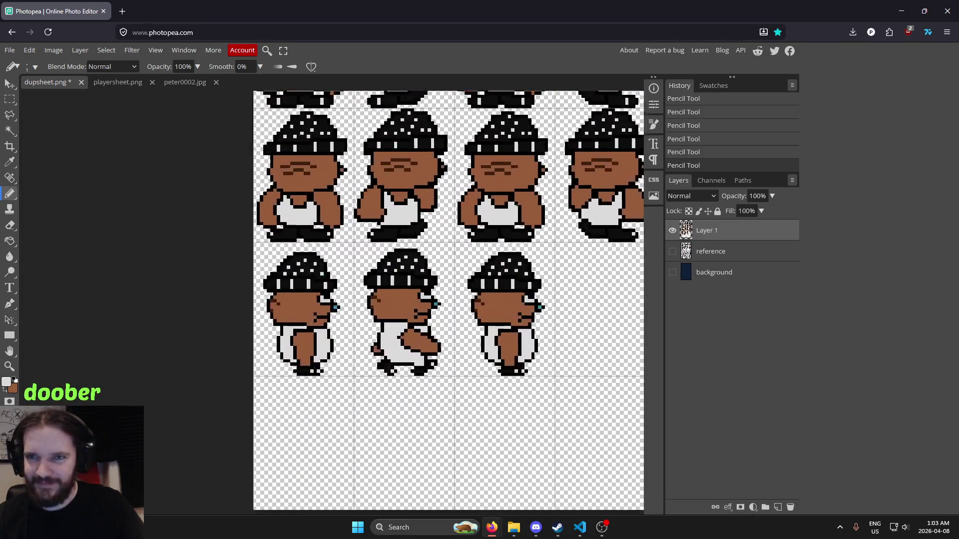
mouse_move(496, 274)
left_mouse_down()
mouse_move(399, 220)
mouse_move(412, 244)
left_mouse_up()
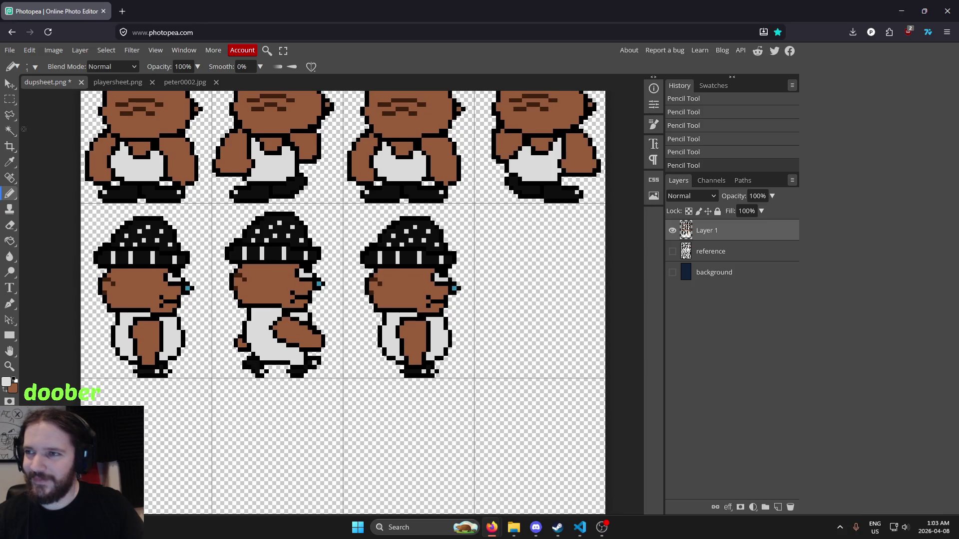
left_click(9, 102)
scroll(388, 280, "up", 2)
left_click_drag(375, 300, 502, 310)
scroll(476, 257, "down", 3)
Marquee-select the third walking frame and copy-paste it as a new layer.
scroll(472, 260, "up", 1)
scroll(471, 260, "down", 3)
scroll(413, 275, "up", 5)
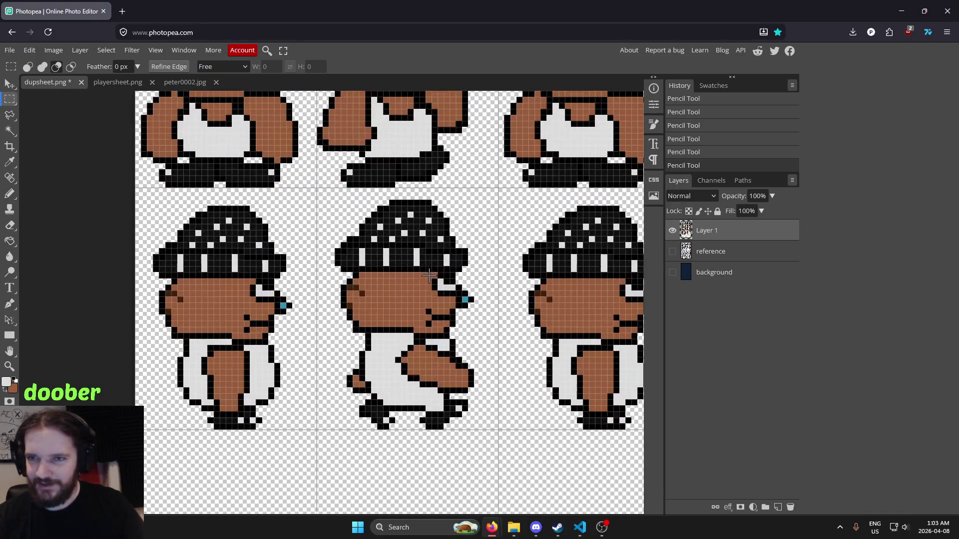
left_click_drag(412, 275, 339, 289)
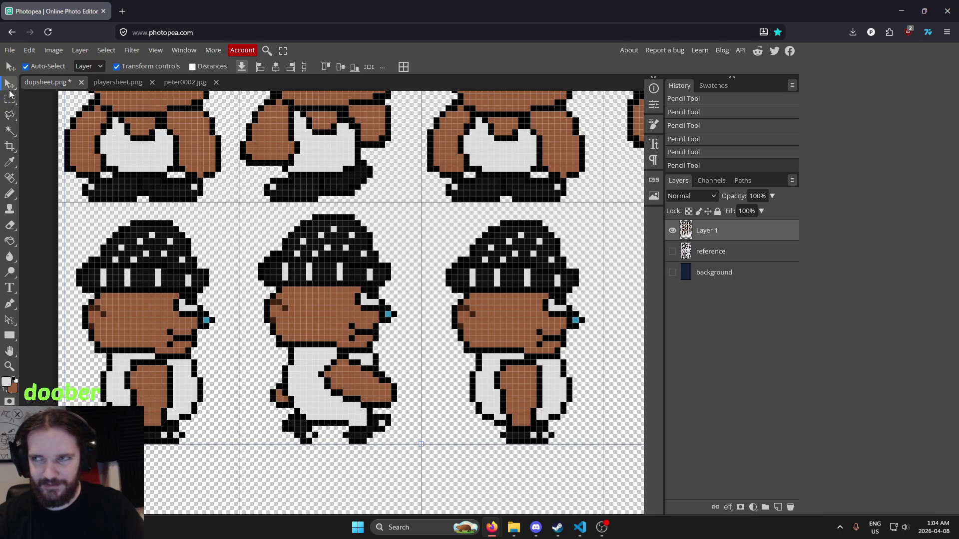
mouse_move(269, 199)
left_mouse_down()
mouse_move(233, 199)
mouse_move(270, 279)
left_mouse_up()
left_click(302, 246)
scroll(277, 230, "right", 3)
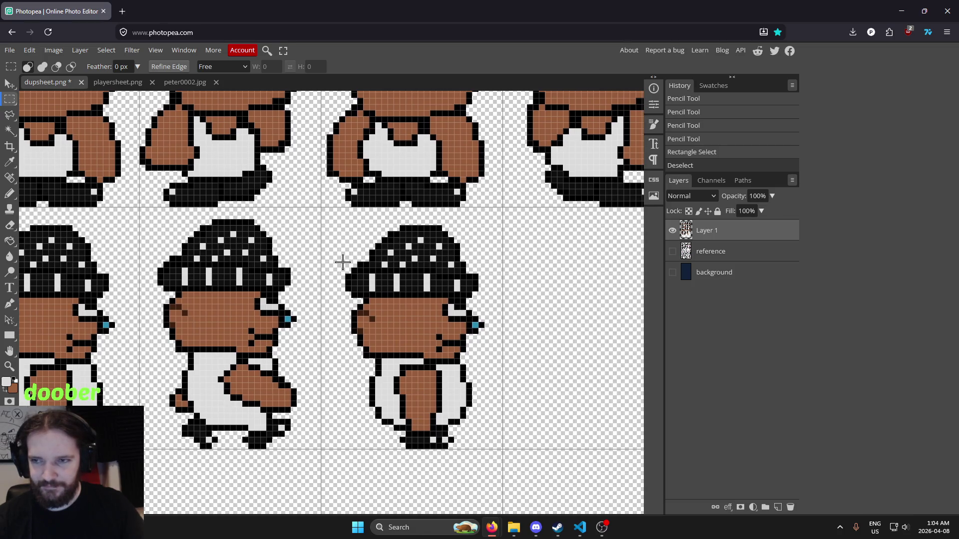
mouse_move(332, 208)
left_mouse_down()
mouse_move(365, 229)
mouse_move(490, 449)
left_mouse_up()
left_click_drag(559, 385, 478, 373)
key("ctrl+c")
key("ctrl+v")
Move the pasted frame into the empty fourth cell, nudging it into alignment.
key("v")
left_click_drag(149, 236, 269, 260)
left_click_drag(434, 312, 370, 297)
key("Right")
key("Right")
key("Right")
key("Right")
key("Right")
key("Right")
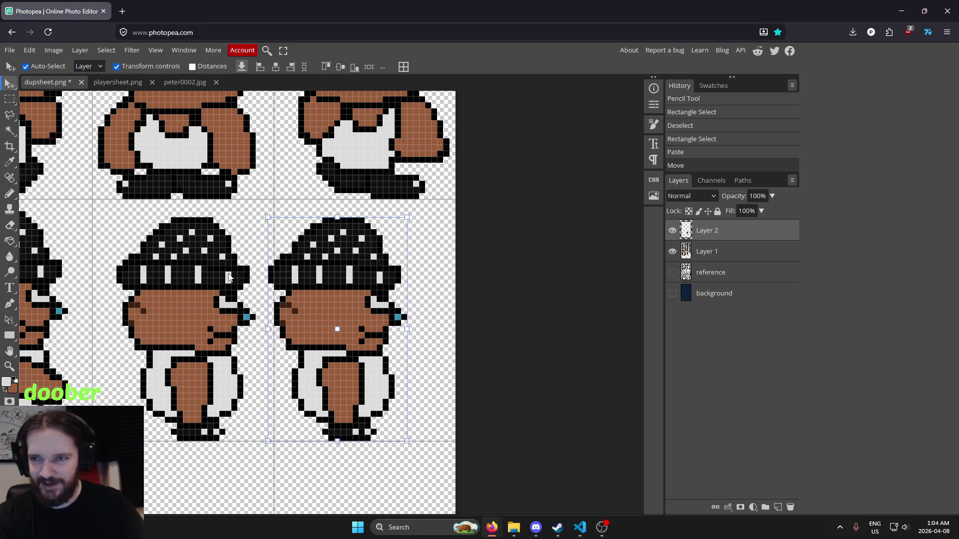
key("Left")
key("Right")
key("Right")
key("Left")
key("Left")
key("Left")
key("Right")
key("Right")
key("Right")
key("Left")
key("Left")
key("Left")
key("Right")
key("Right")
key("Right")
key("Right")
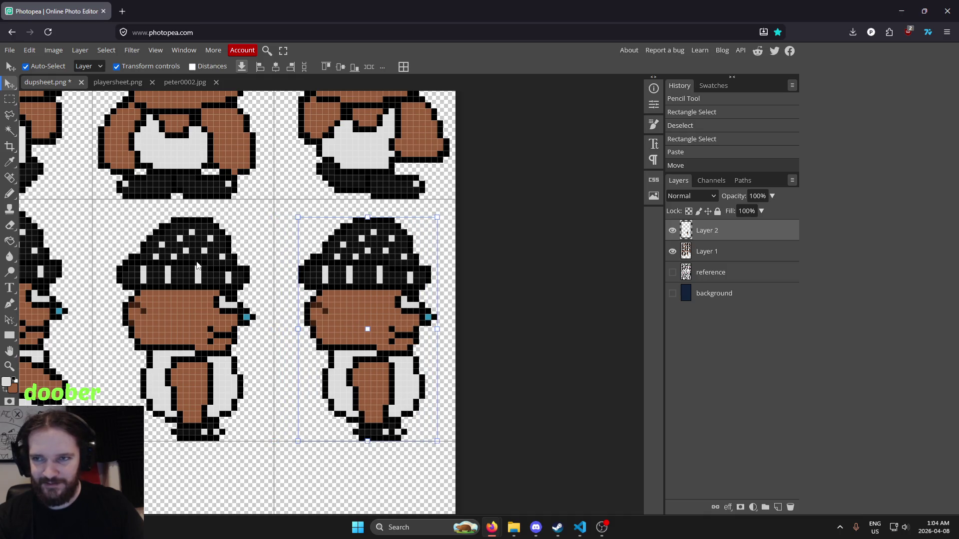
Merge the copied frame down into the main sprite layer.
left_click(10, 99)
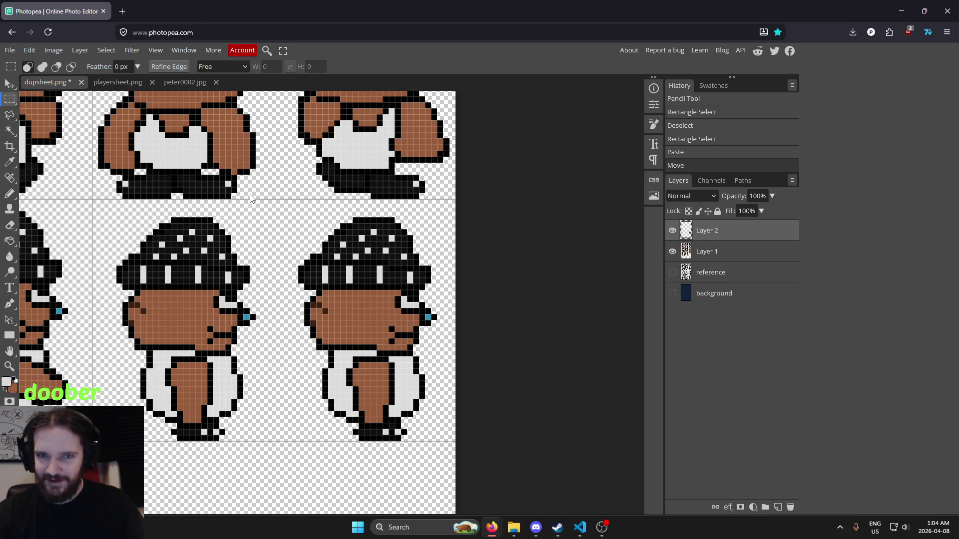
key("ctrl+e")
left_click_drag(270, 315, 565, 306)
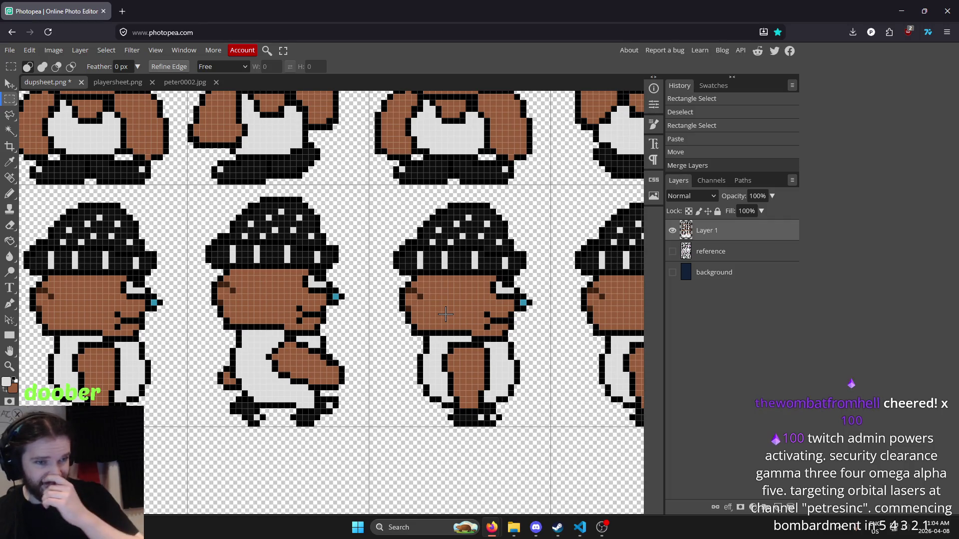
scroll(432, 320, "down", 1)
scroll(432, 320, "down", 3)
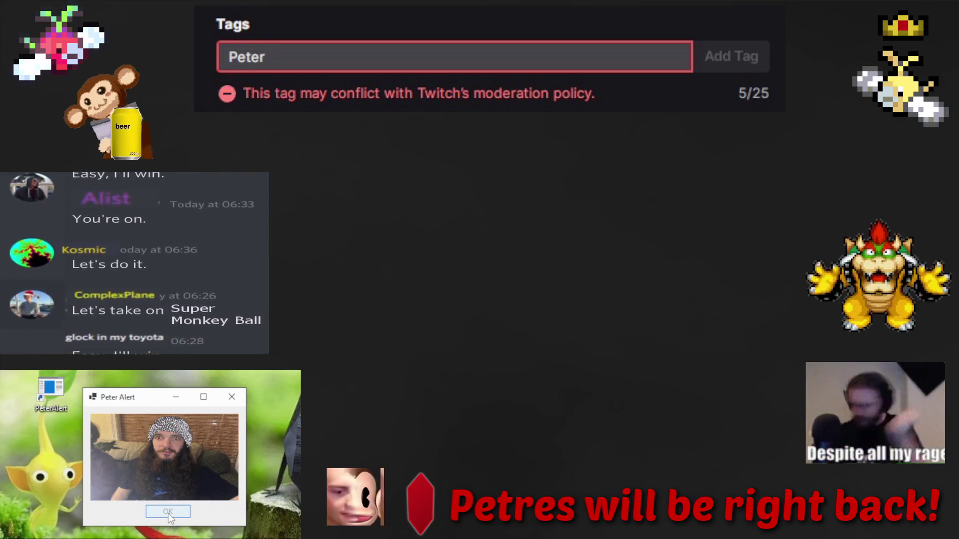
Force-close the frozen alert program and relaunch it from its desktop icon, twice.
left_click(232, 405)
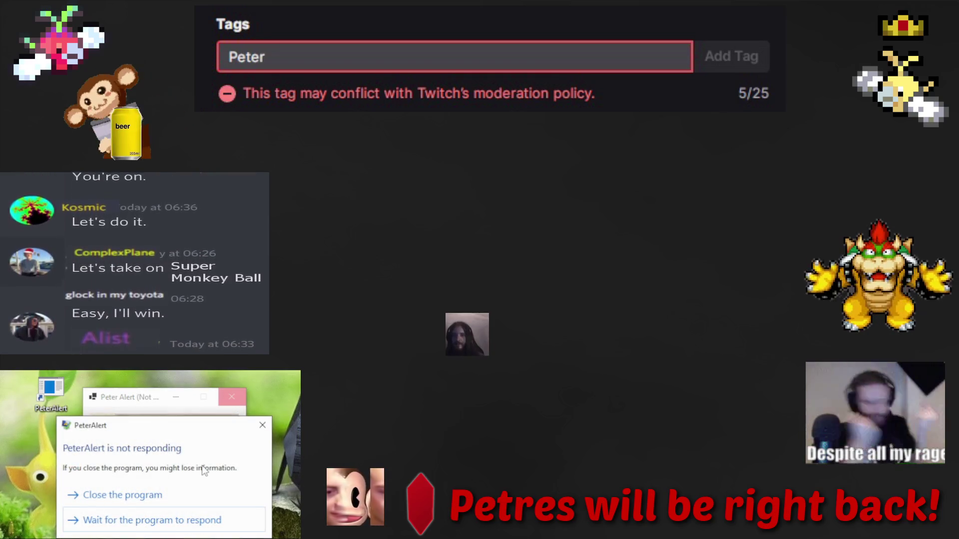
left_click(193, 493)
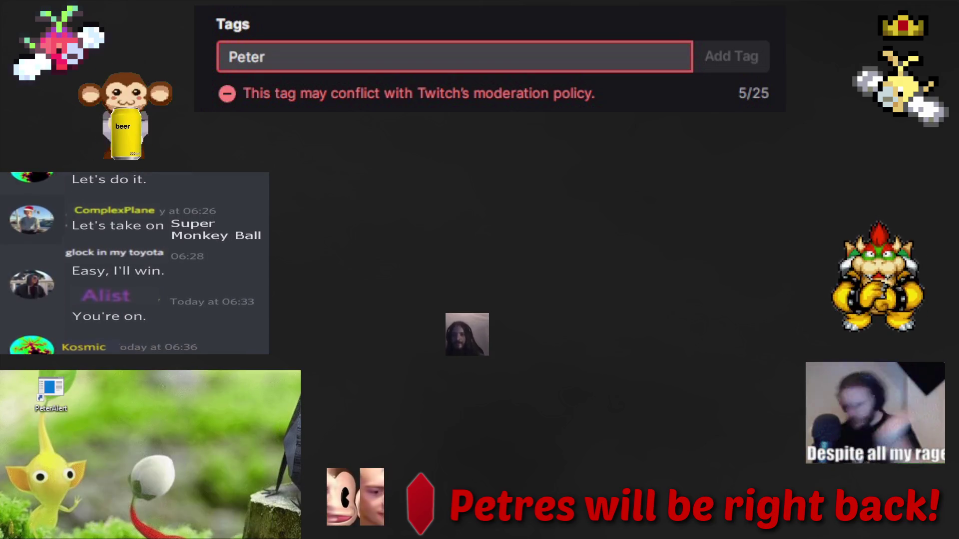
double_click(44, 398)
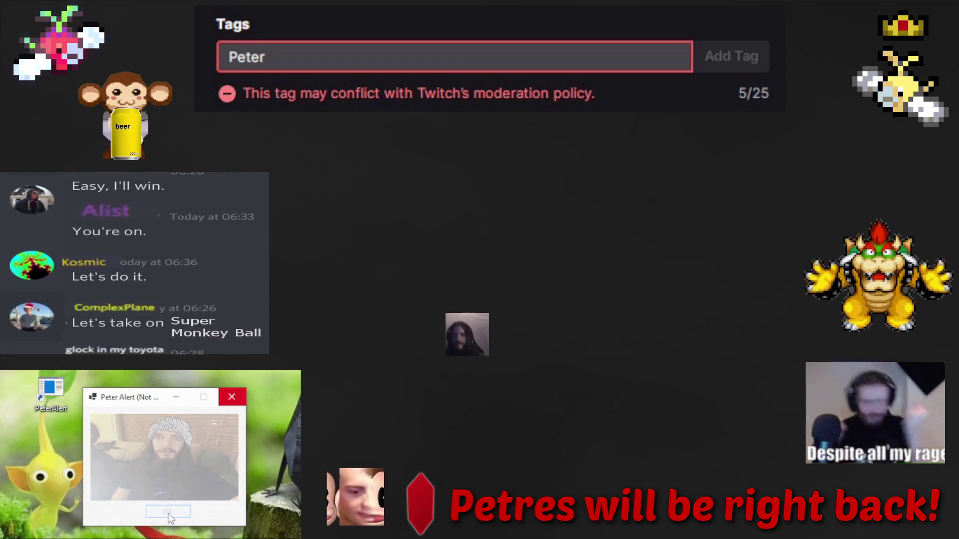
left_click(232, 399)
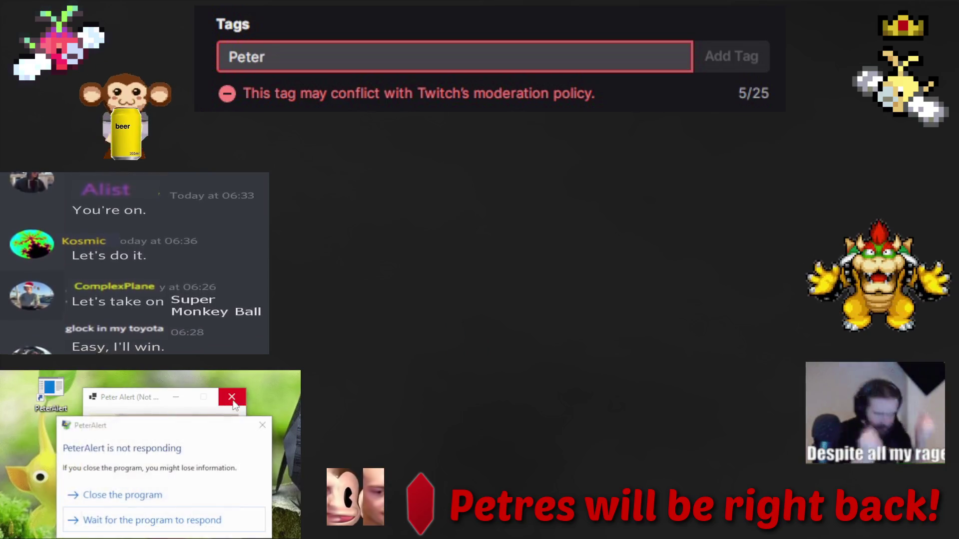
left_click(195, 494)
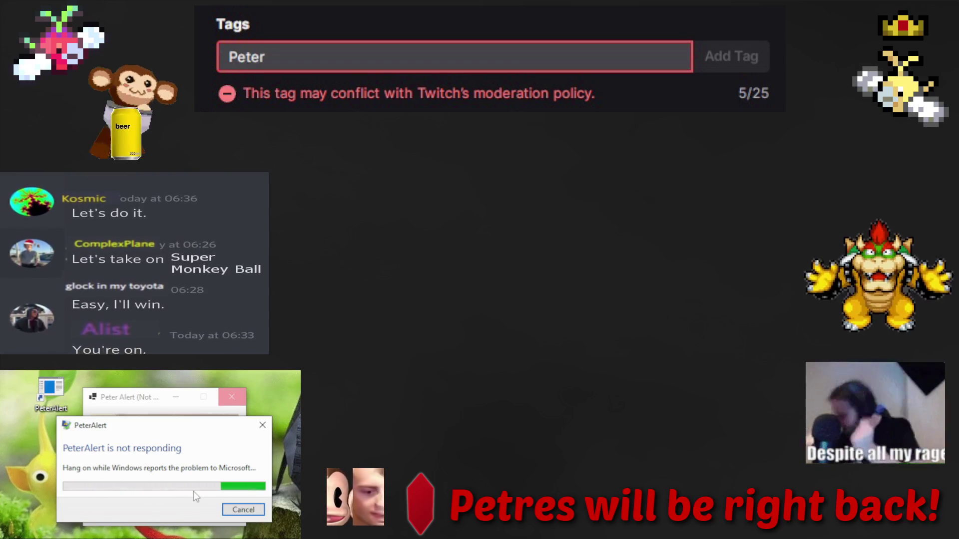
double_click(44, 398)
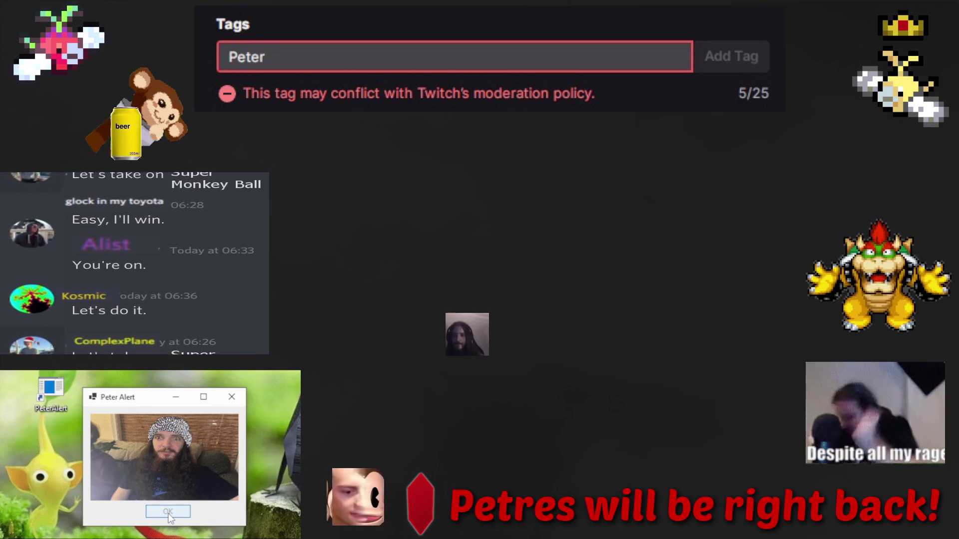
Repeat the force-close and relaunch of the alert program until its window returns.
left_click(232, 400)
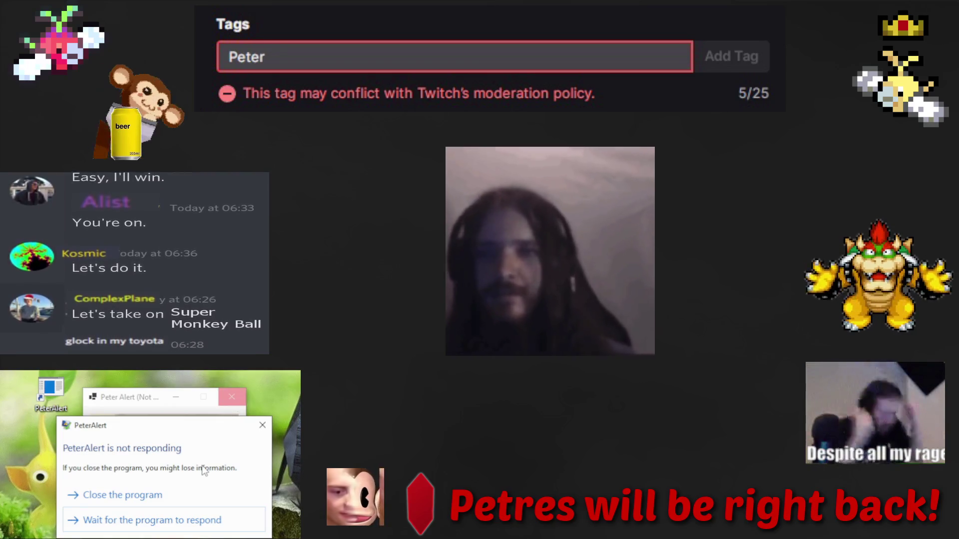
left_click(195, 495)
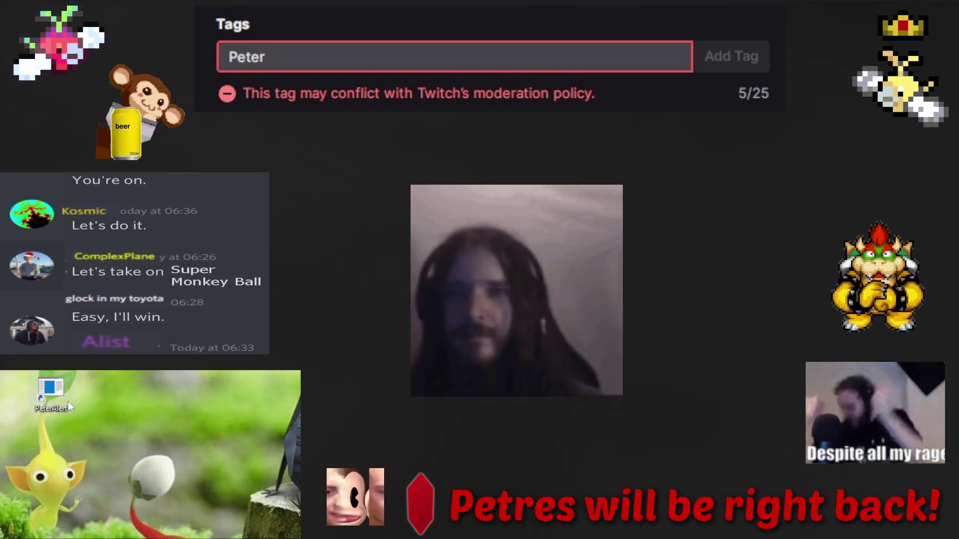
double_click(44, 398)
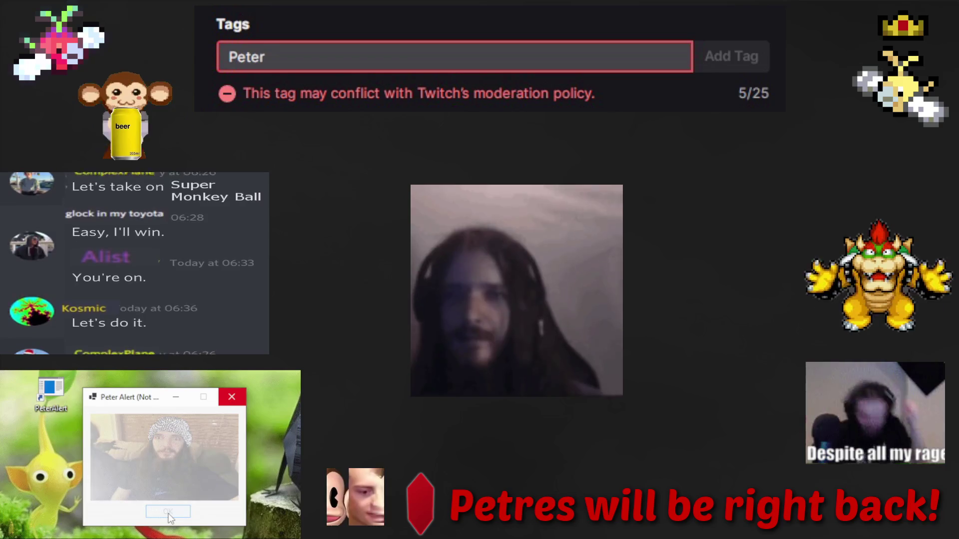
left_click(231, 398)
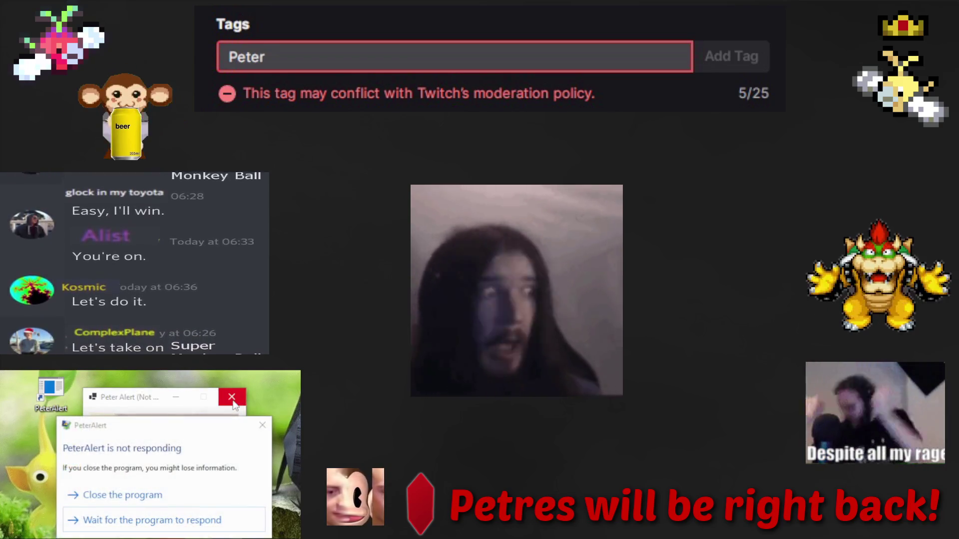
left_click(194, 493)
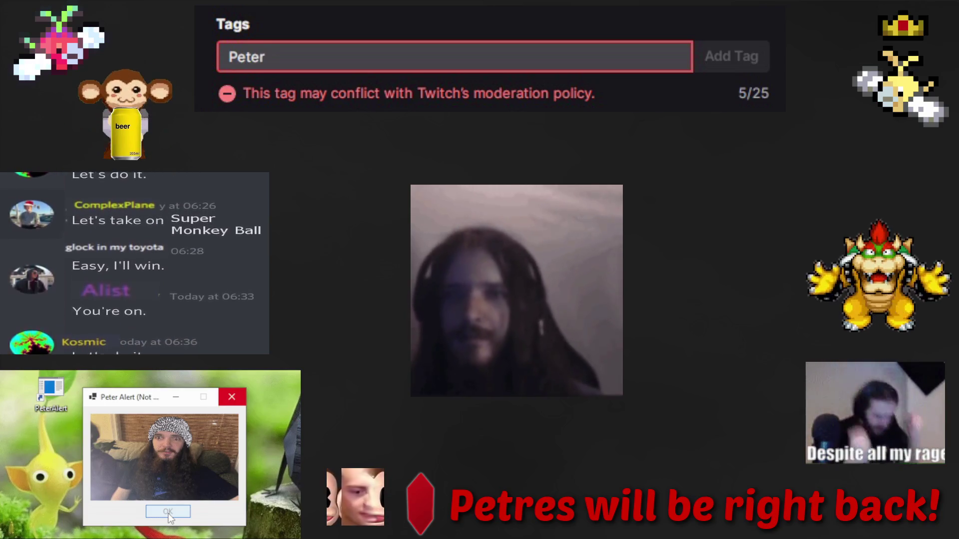
left_click(233, 399)
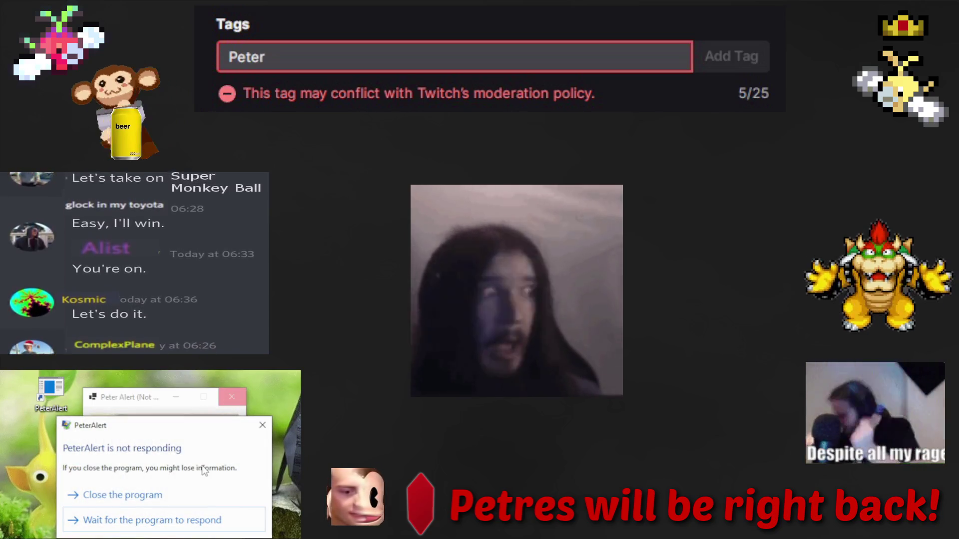
left_click(193, 492)
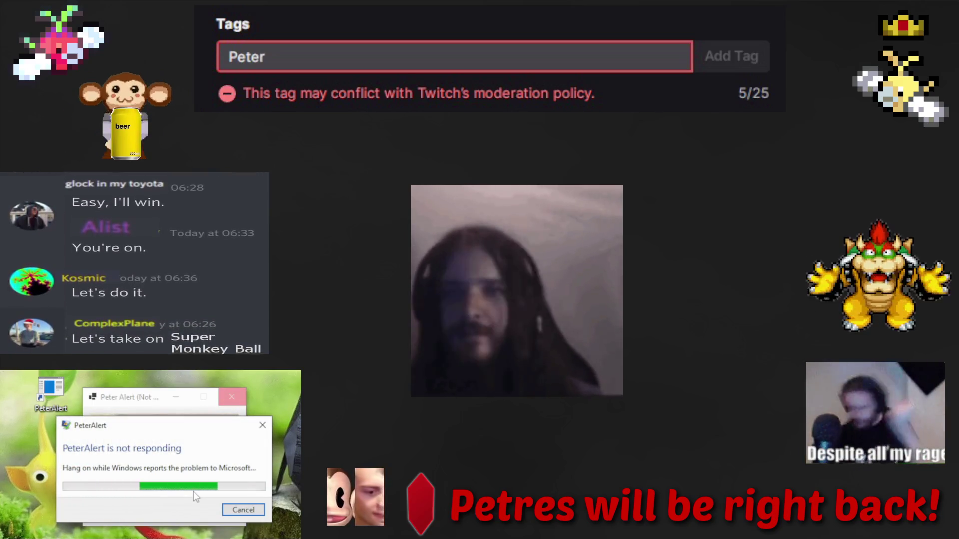
double_click(44, 397)
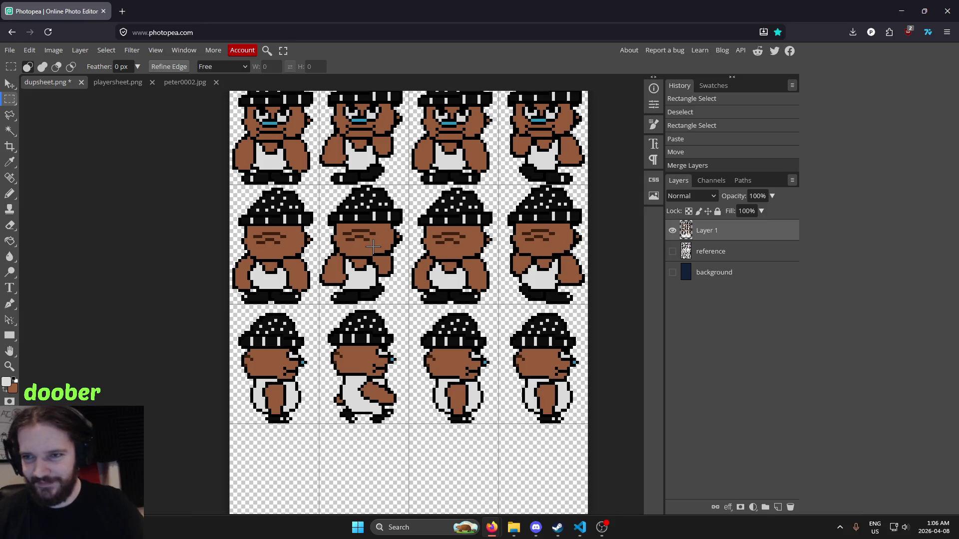
scroll(373, 246, "down", 2)
scroll(399, 280, "right", 3)
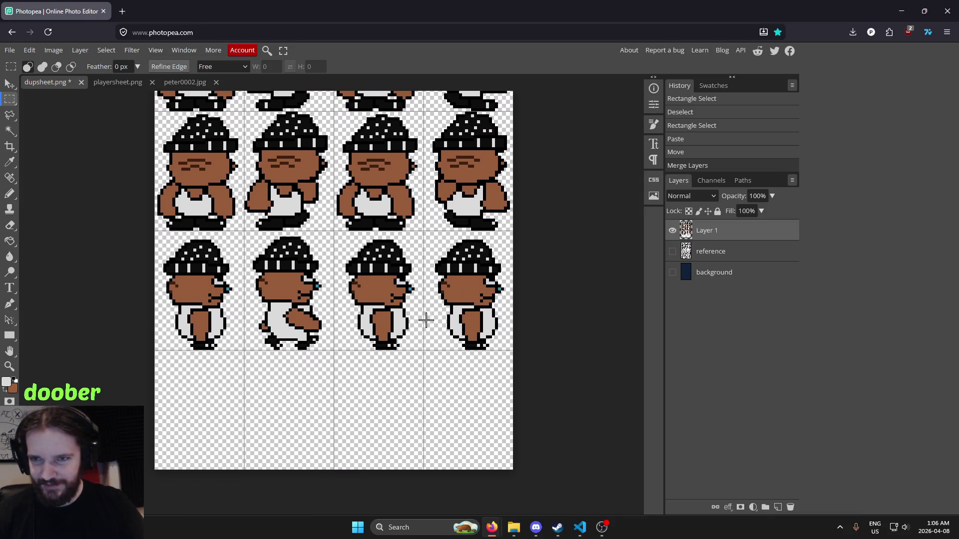
scroll(427, 319, "up", 4)
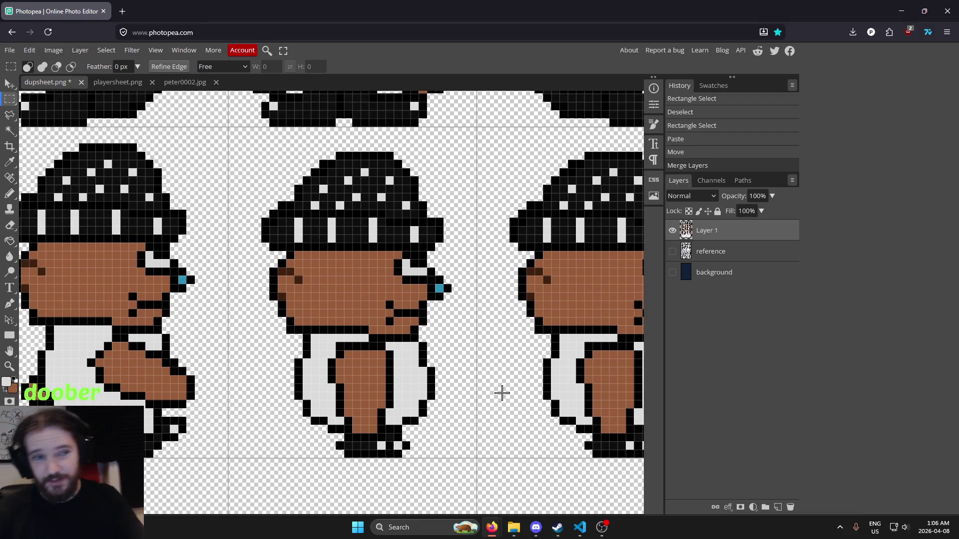
scroll(447, 377, "down", 5)
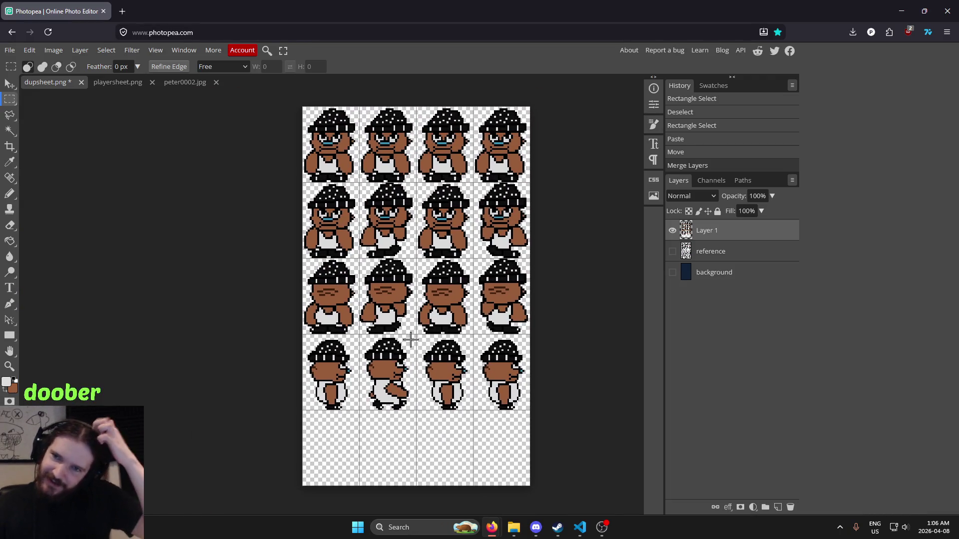
scroll(436, 292, "up", 6)
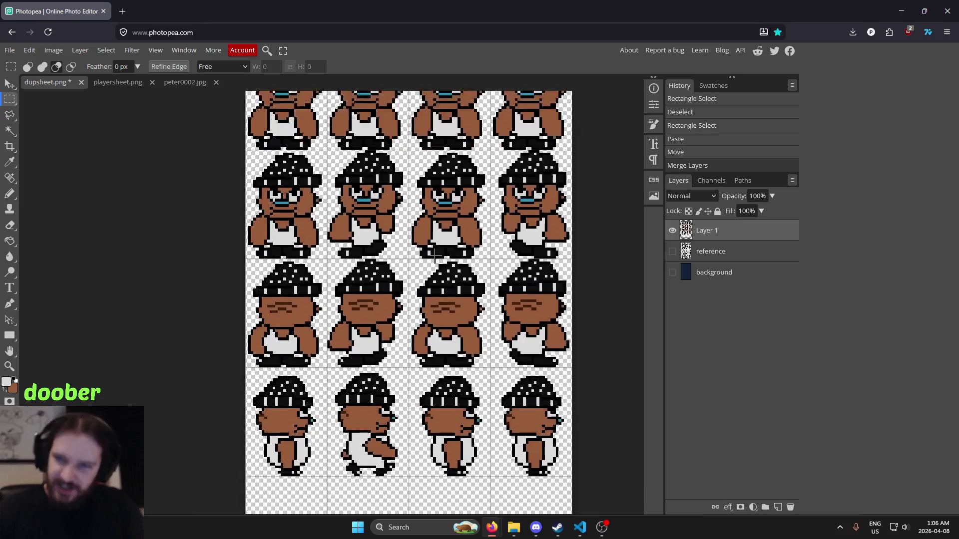
scroll(389, 404, "down", 4)
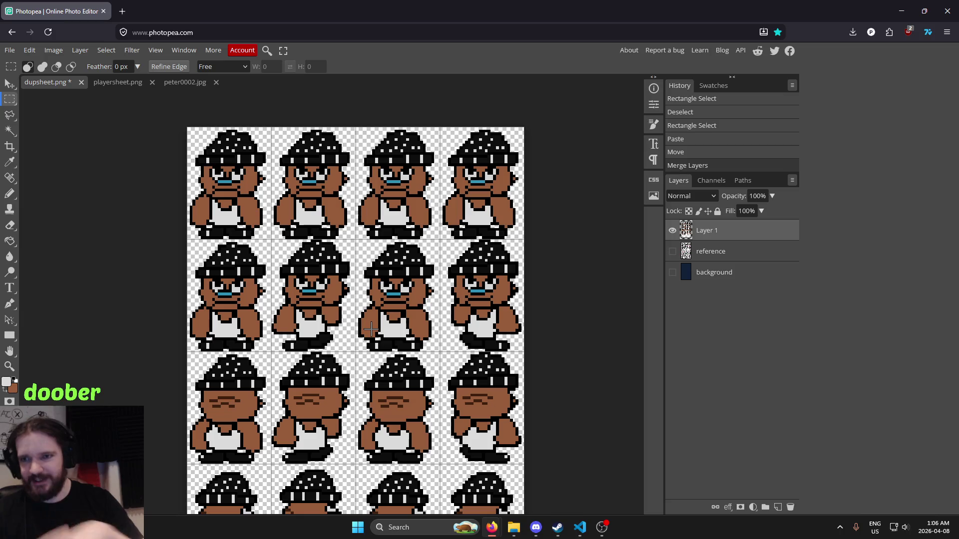
scroll(363, 309, "up", 3)
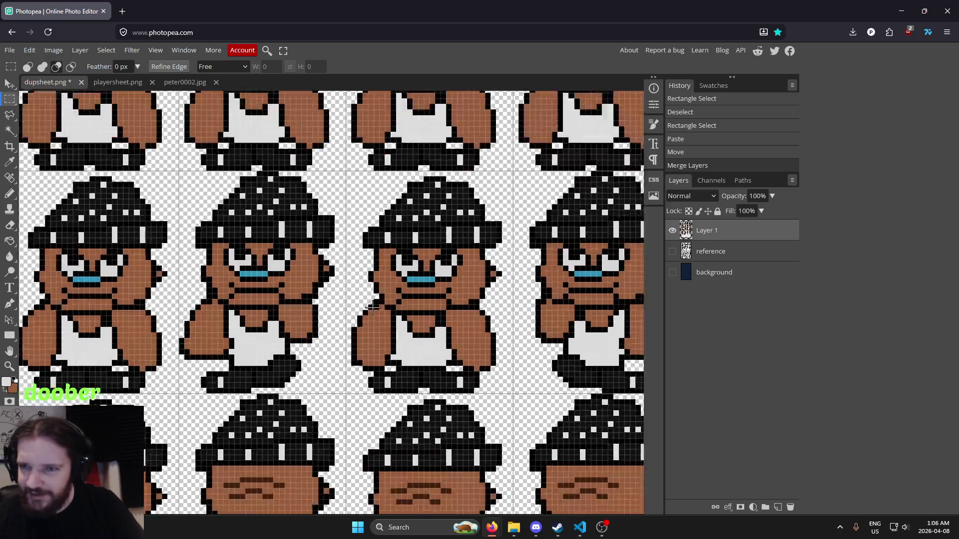
scroll(283, 383, "down", 3)
scroll(282, 384, "up", 5)
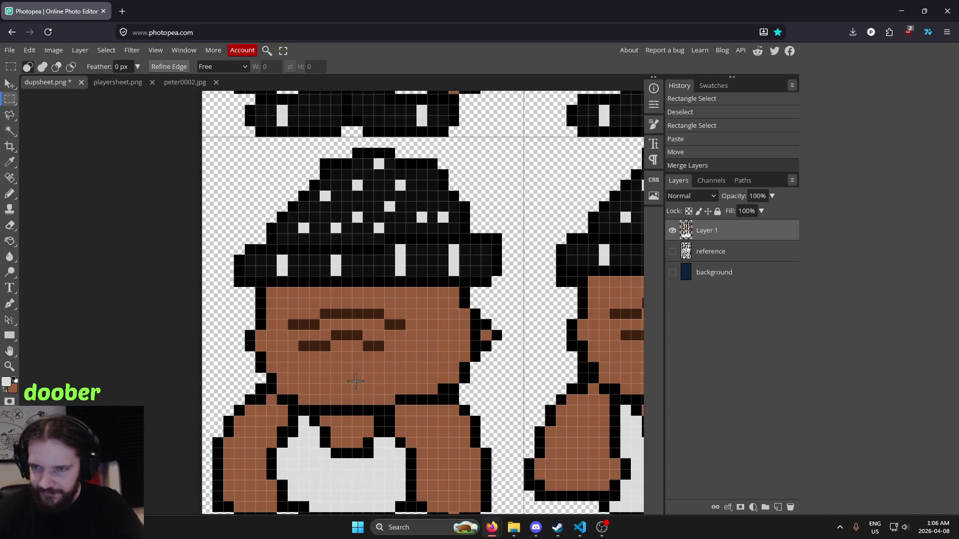
scroll(379, 357, "down", 5)
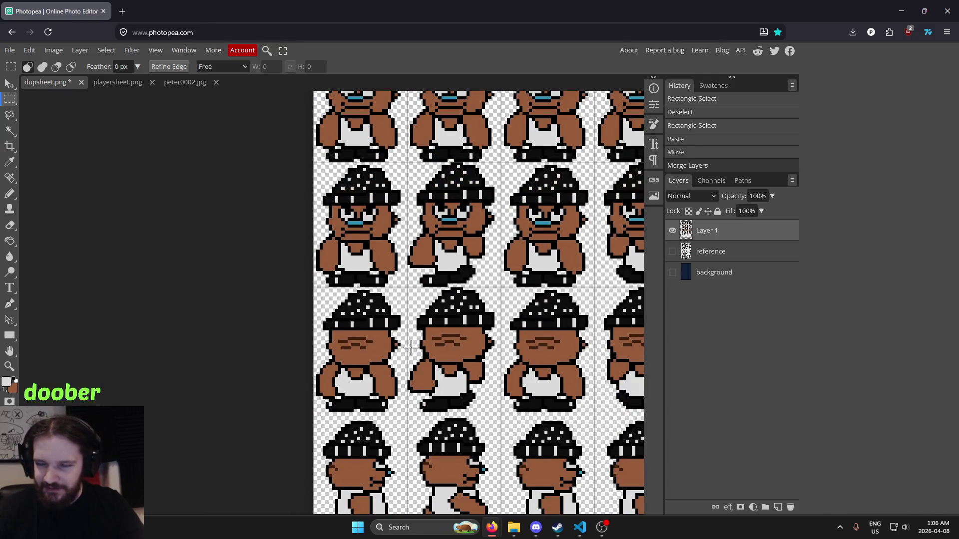
left_click_drag(410, 347, 431, 332)
scroll(394, 343, "up", 5)
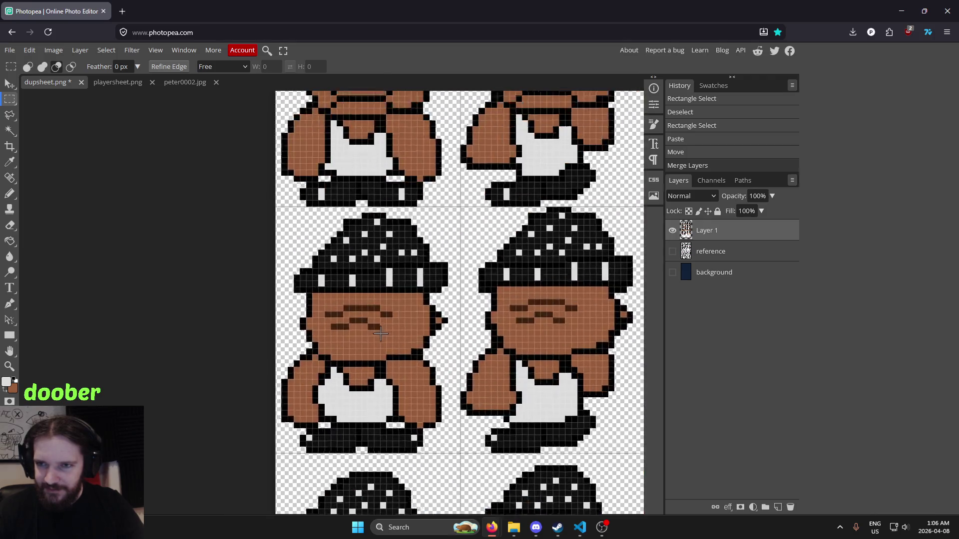
key("b")
left_click(363, 297)
key("ctrl+z")
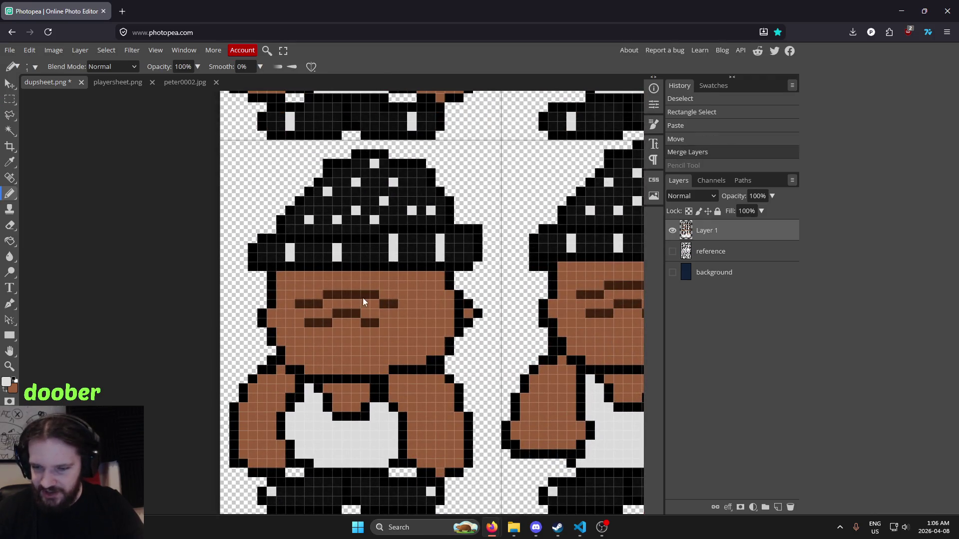
key("i")
left_click(359, 295)
key("b")
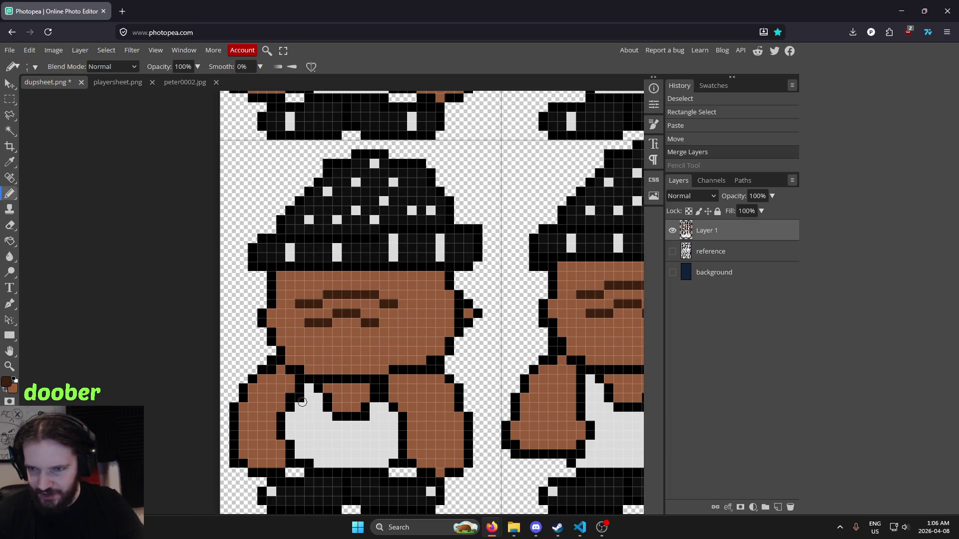
left_click(331, 436)
scroll(330, 437, "down", 5)
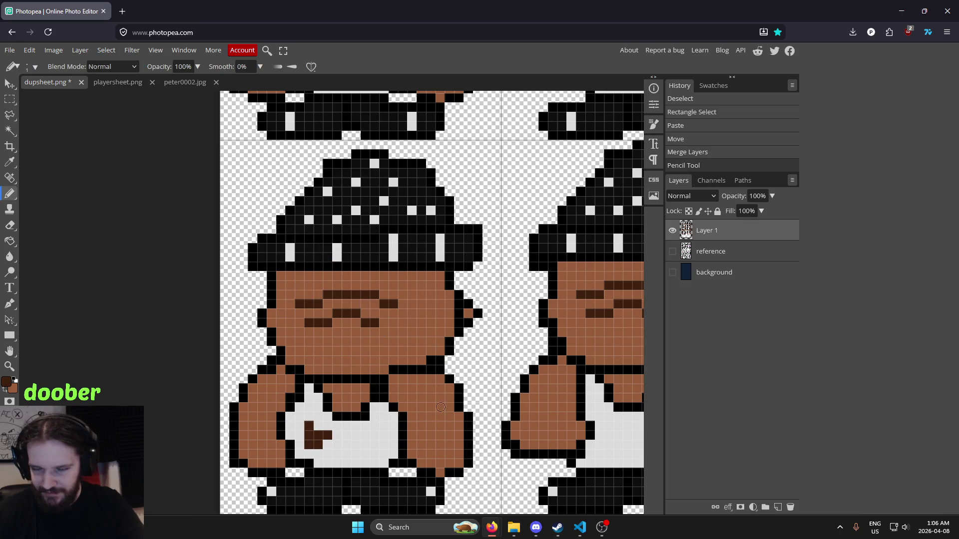
key("ctrl+z")
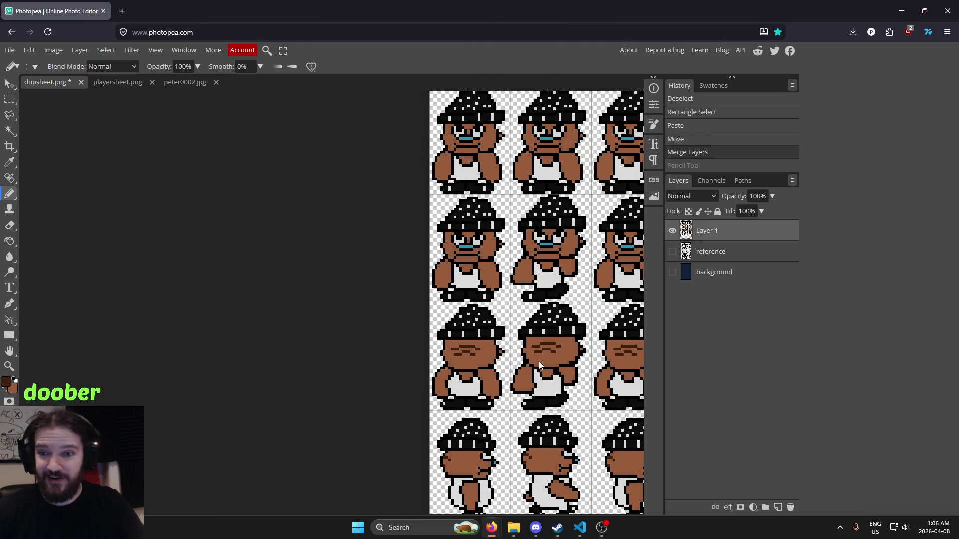
left_click_drag(530, 332, 453, 338)
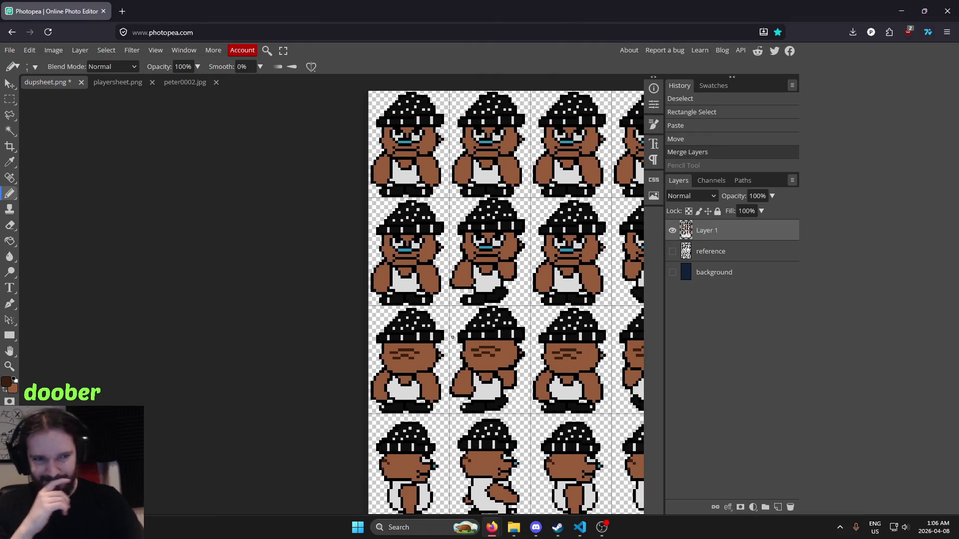
scroll(529, 305, "right", 3)
scroll(529, 305, "down", 3)
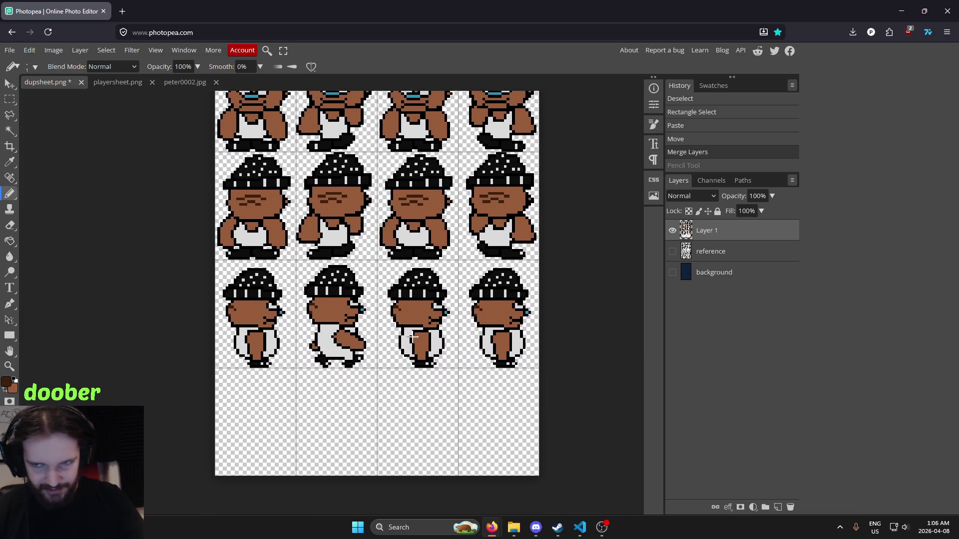
key("ctrl+plus")
key("ctrl+plus")
scroll(499, 398, "left", 1)
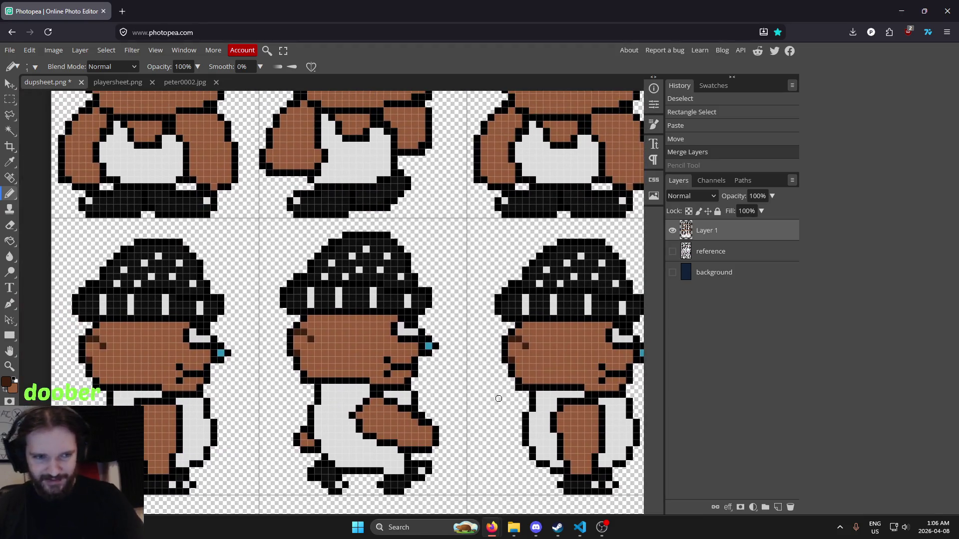
scroll(192, 378, "up", 4)
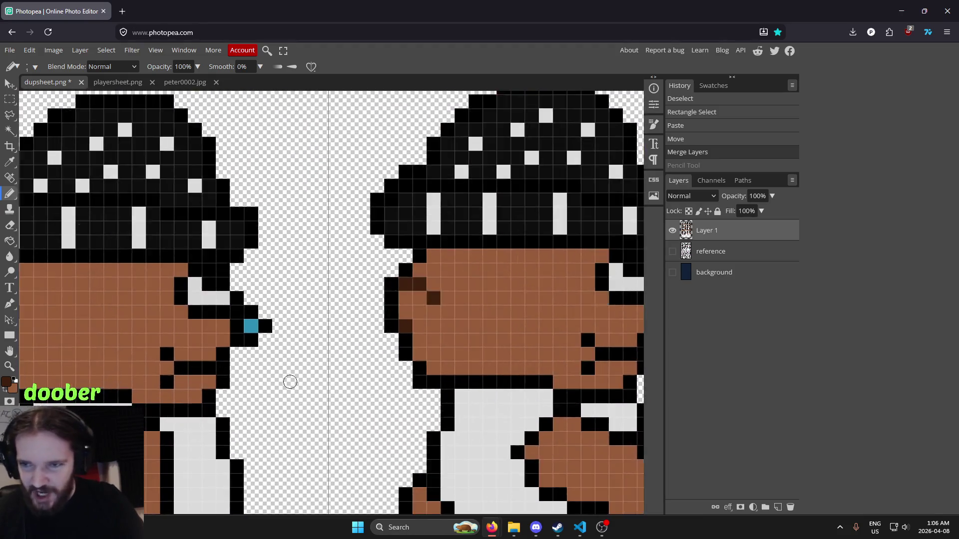
left_click_drag(413, 286, 410, 316)
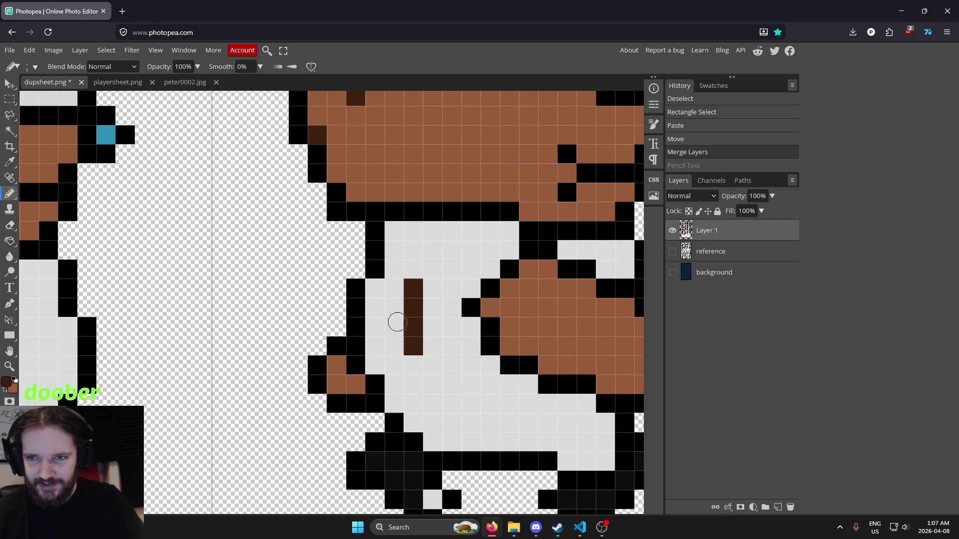
left_click(398, 326)
left_click(433, 327)
scroll(516, 300, "down", 5)
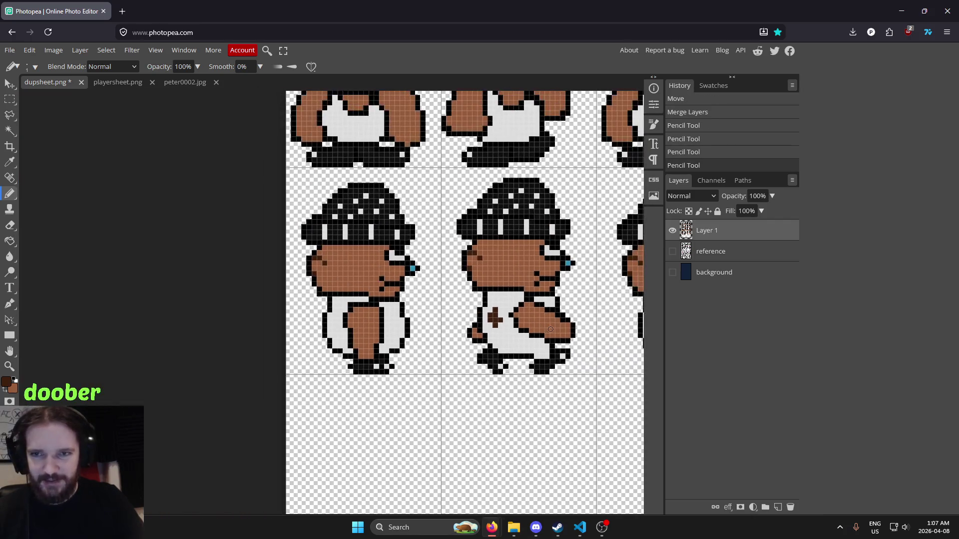
mouse_move(547, 332)
left_mouse_down()
mouse_move(352, 352)
mouse_move(366, 381)
left_mouse_up()
key("ctrl+z")
key("ctrl+z")
key("ctrl+z")
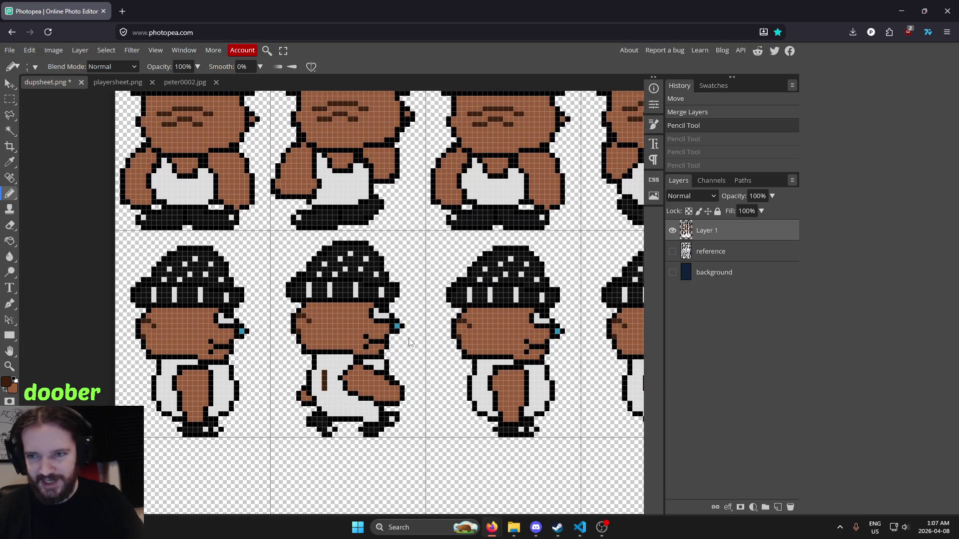
key("ctrl+shift+z")
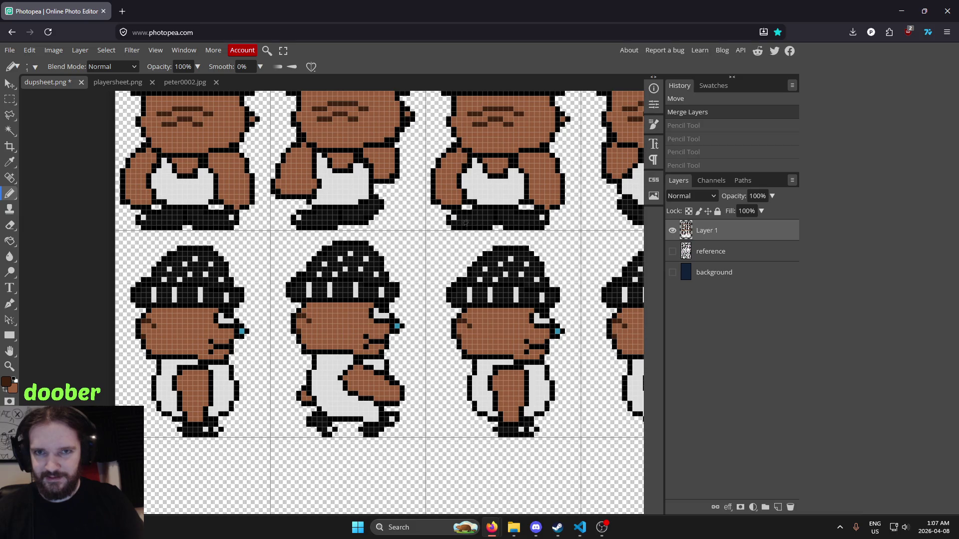
left_click_drag(529, 233, 477, 242)
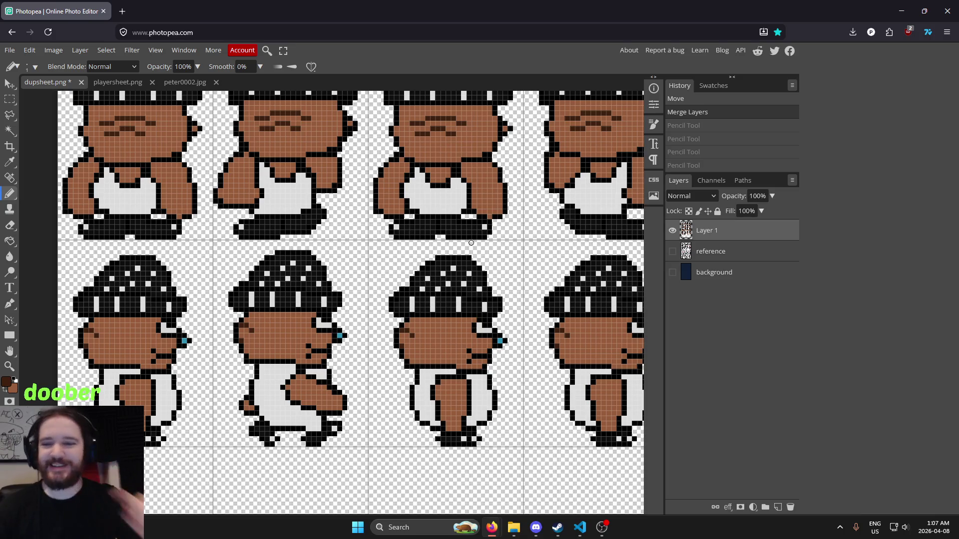
left_click_drag(453, 355, 422, 340)
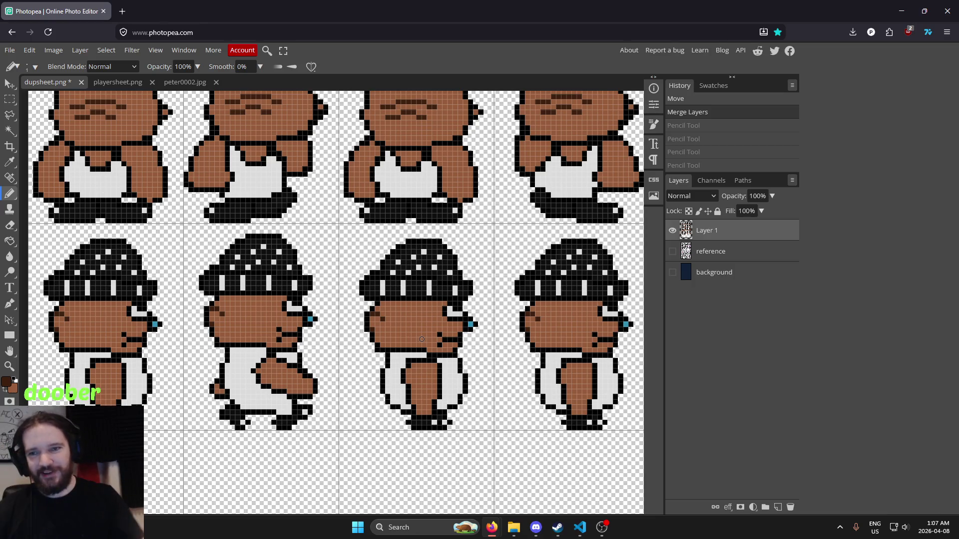
left_click(9, 84)
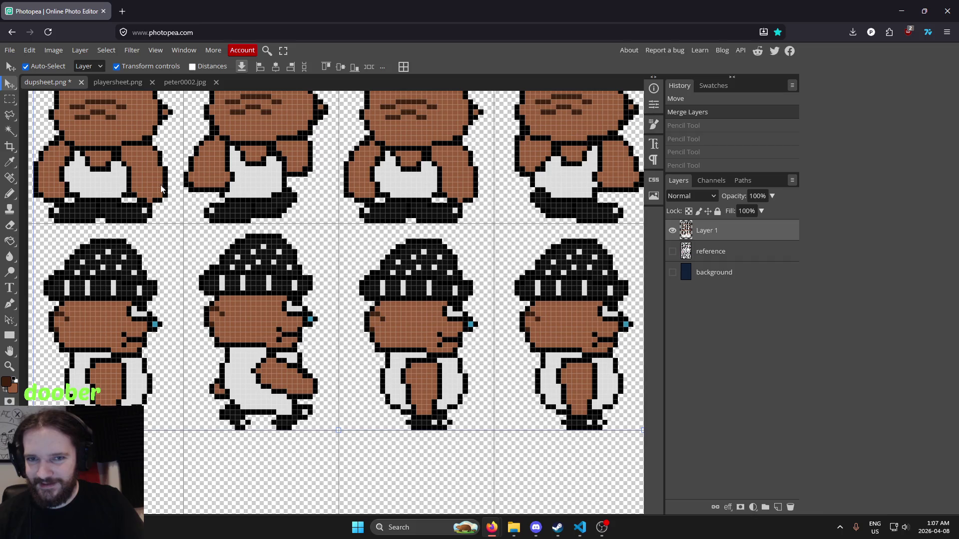
left_click(10, 100)
left_click_drag(336, 227, 499, 445)
key("Delete")
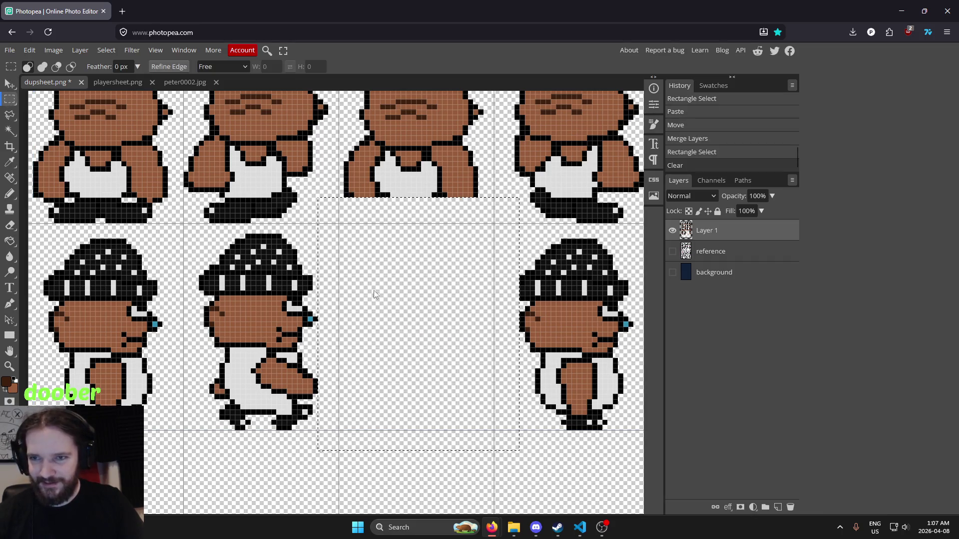
key("ctrl+v")
left_click(9, 85)
mouse_move(519, 202)
left_mouse_down()
mouse_move(557, 241)
mouse_move(575, 292)
mouse_move(520, 200)
mouse_move(551, 396)
mouse_move(419, 437)
mouse_move(548, 247)
mouse_move(464, 187)
mouse_move(562, 270)
mouse_move(559, 263)
left_mouse_up()
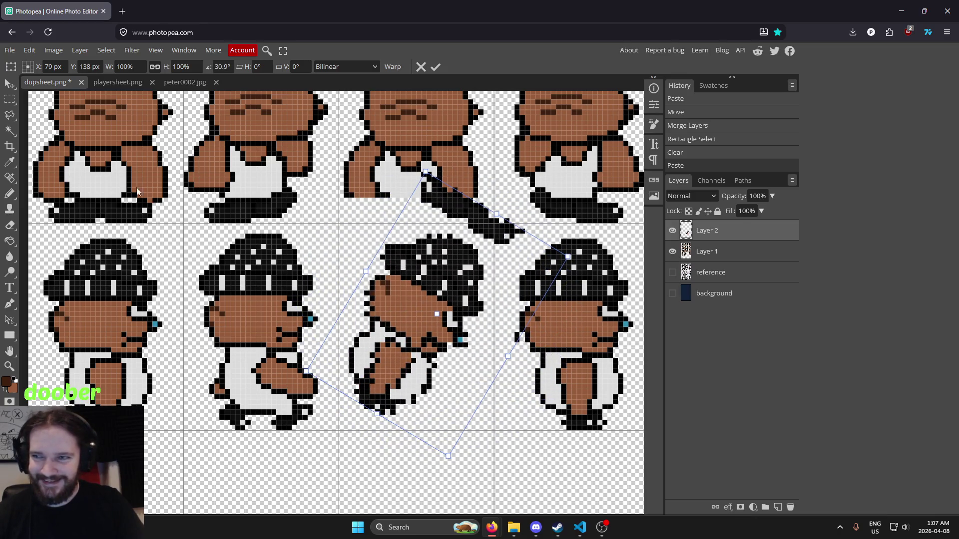
left_click(16, 100)
scroll(505, 322, "up", 3)
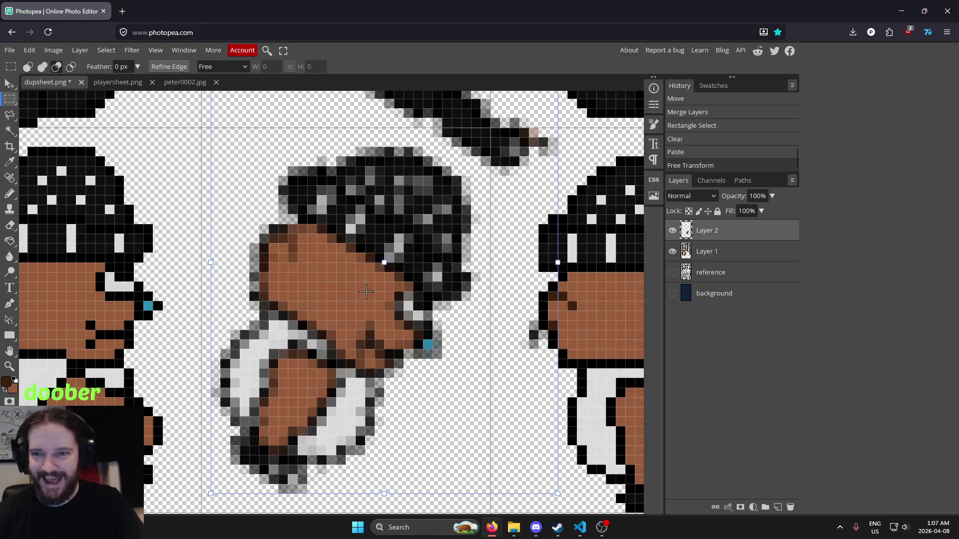
scroll(365, 293, "down", 3)
key("ctrl+z")
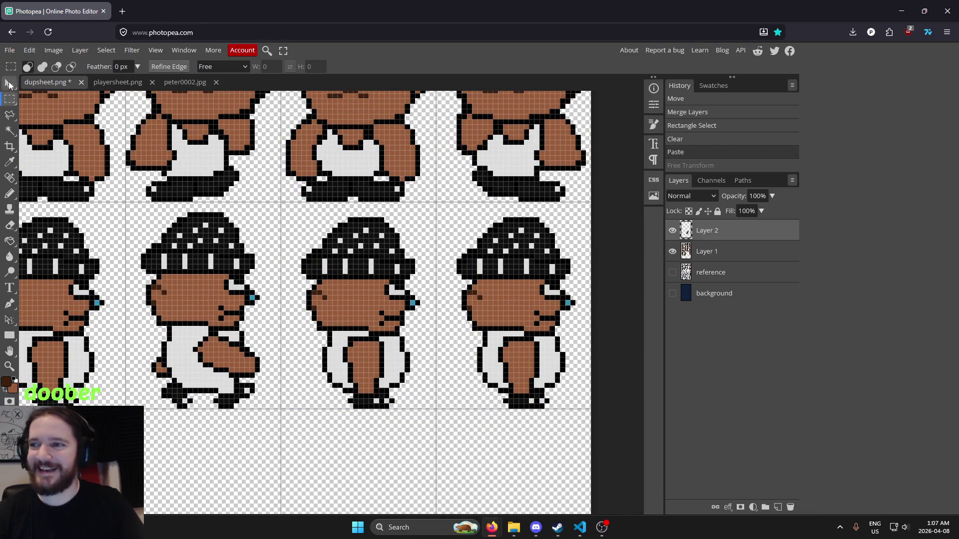
left_click(9, 115)
left_click_drag(427, 292, 363, 270)
key("b")
scroll(292, 301, "up", 5)
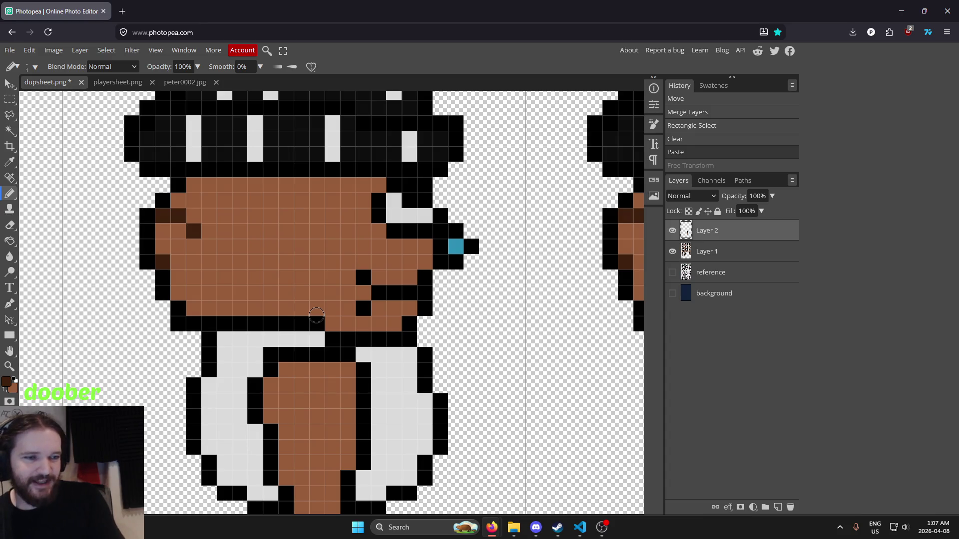
Eyedrop the light grey shirt colour from the last walking frame.
scroll(317, 316, "down", 5)
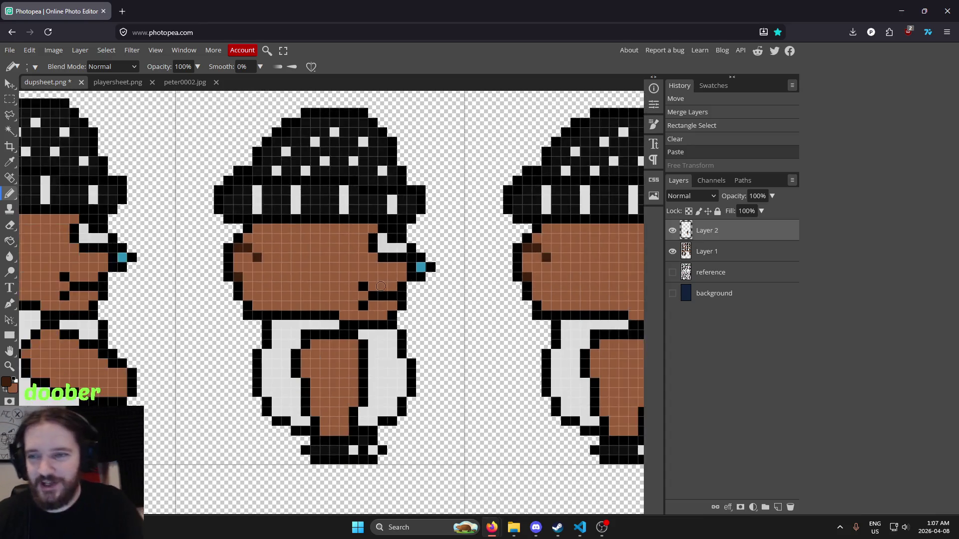
scroll(430, 276, "up", 5)
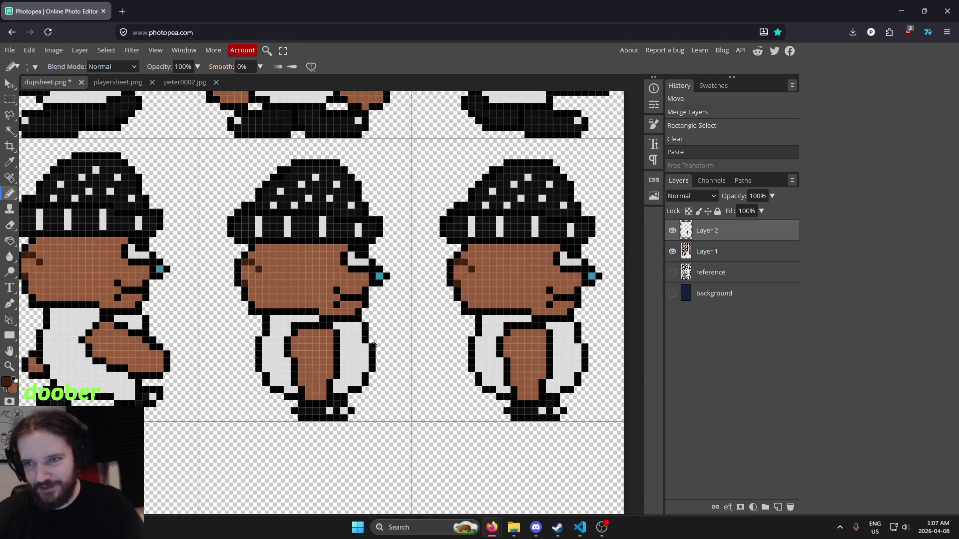
key("i")
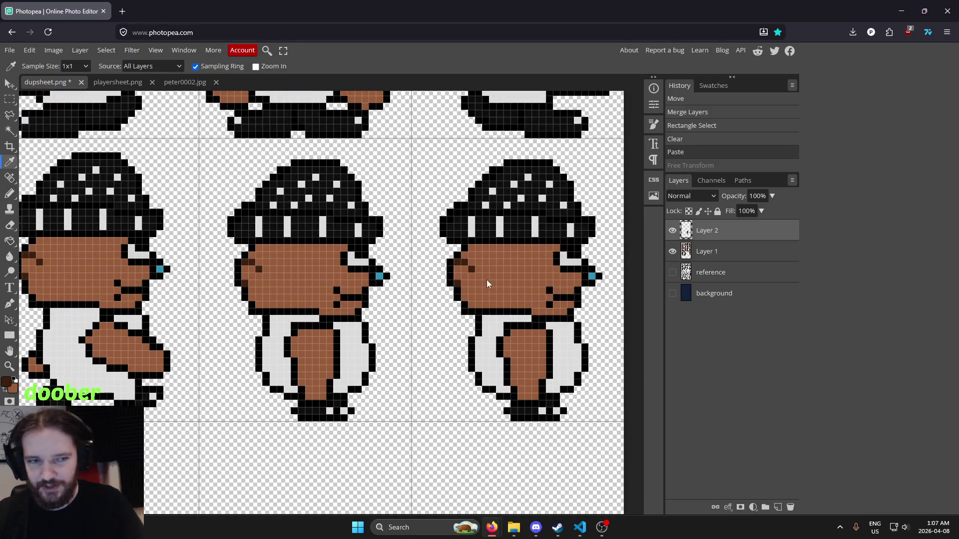
left_click_drag(451, 346, 482, 384)
scroll(444, 282, "up", 1)
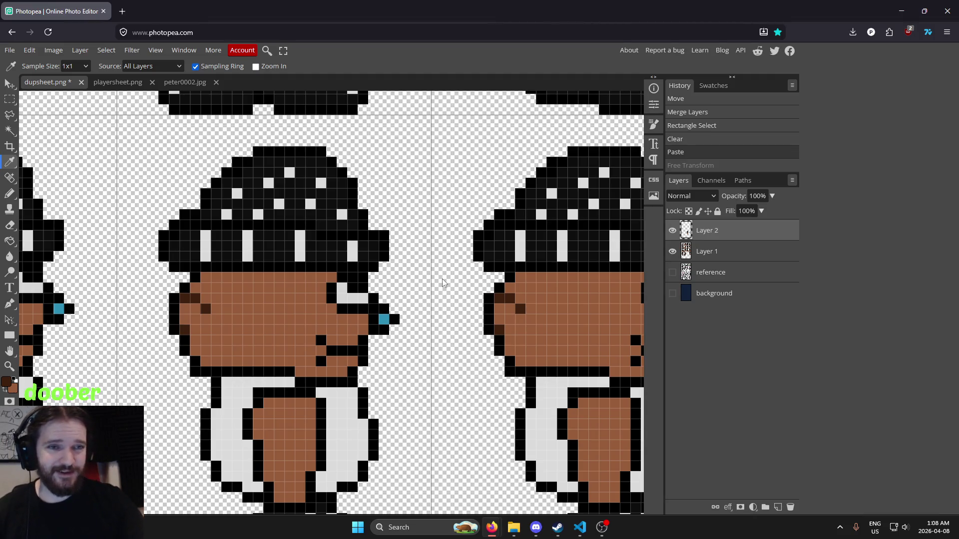
scroll(413, 197, "down", 5)
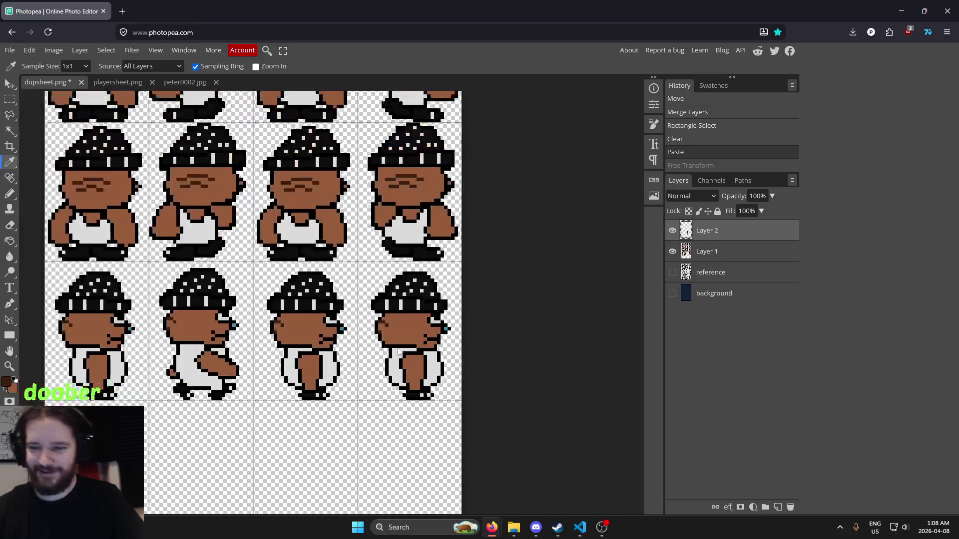
scroll(318, 438, "up", 4)
scroll(318, 438, "up", 2)
left_click_drag(329, 421, 506, 365)
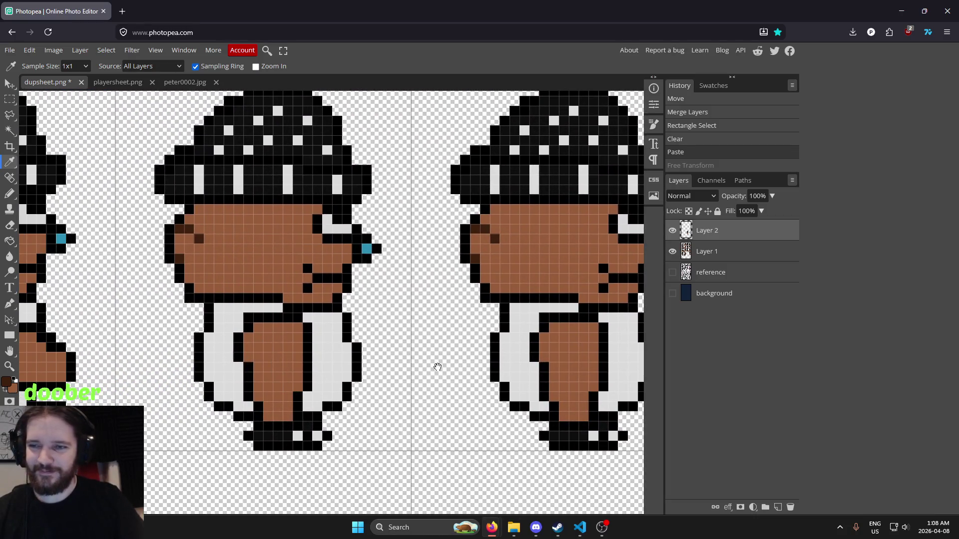
scroll(540, 330, "up", 2)
scroll(540, 331, "down", 1)
scroll(426, 388, "up", 3)
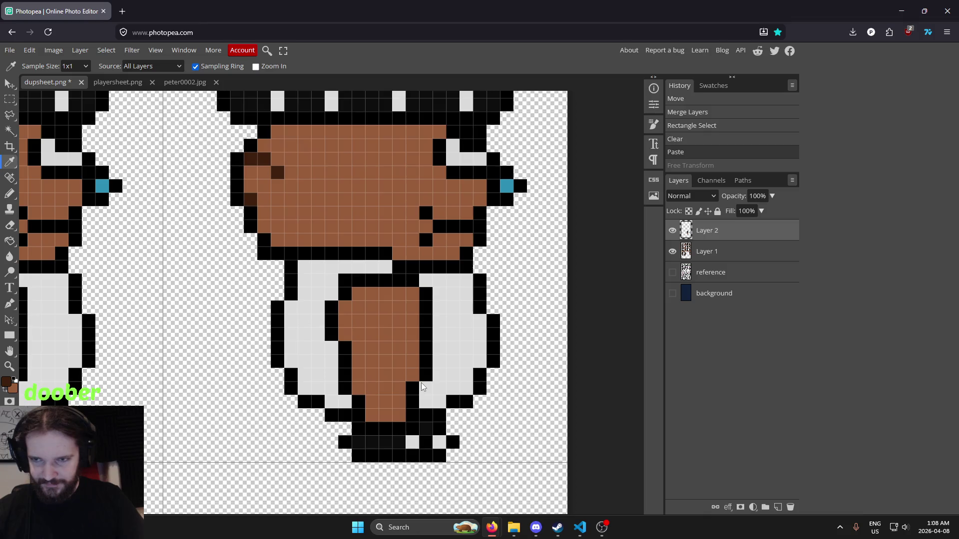
left_click(435, 367)
Pencil light grey over the arm's outline pixels and a black pixel row.
key("b")
mouse_move(372, 415)
left_mouse_down()
mouse_move(400, 415)
mouse_move(422, 400)
left_mouse_up()
left_click(384, 416)
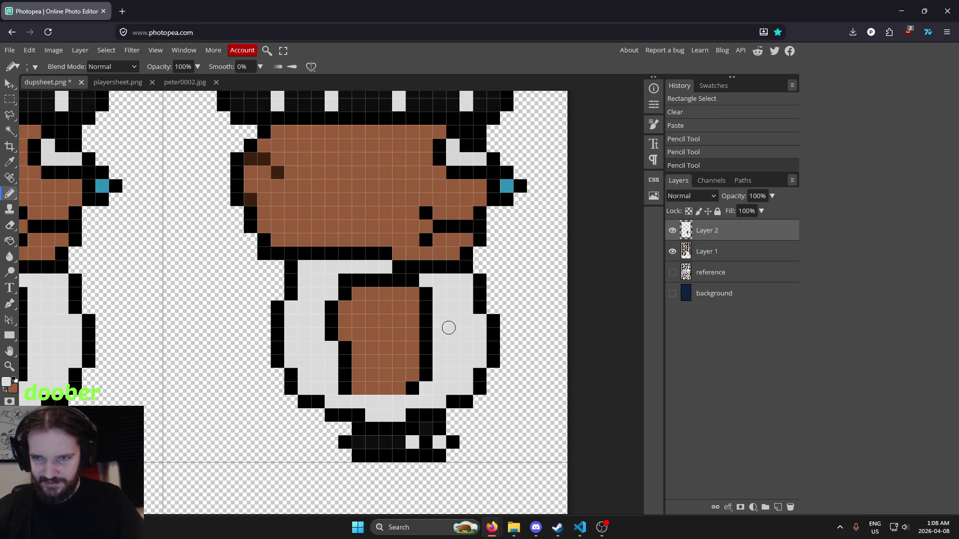
left_click_drag(376, 280, 419, 281)
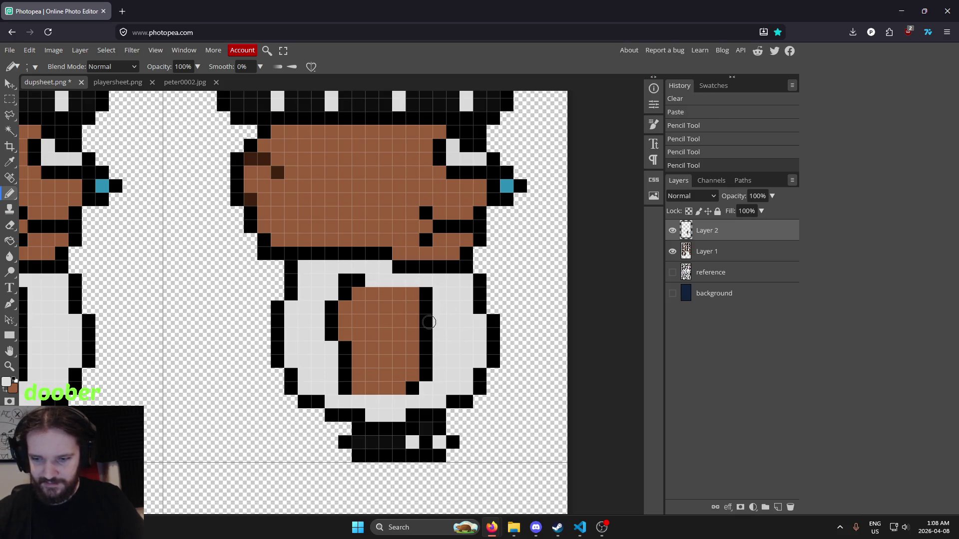
key("g")
left_click(399, 324)
key("ctrl+z")
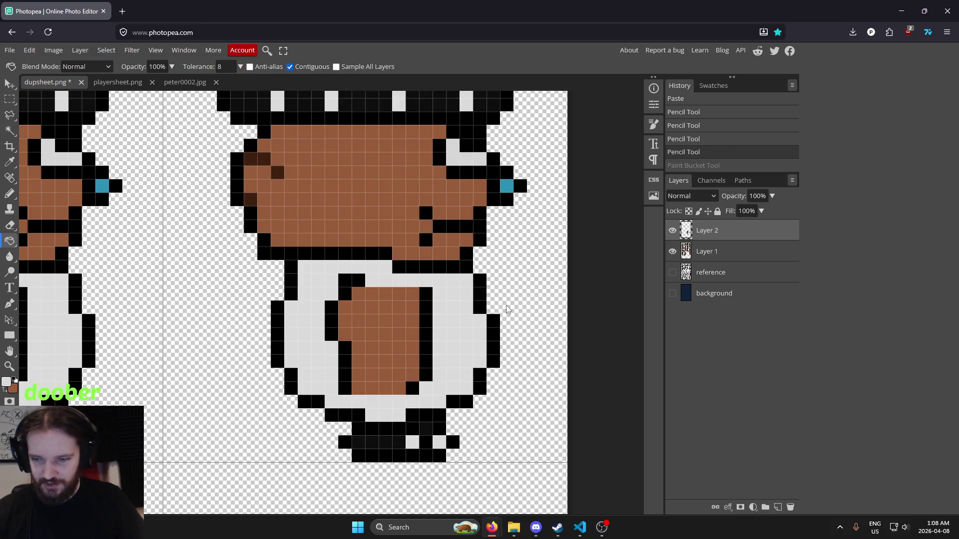
Merge Layer 2 into Layer 1, then bucket-fill the arm, outline and belly marks grey.
key("ctrl+e")
left_click(422, 340)
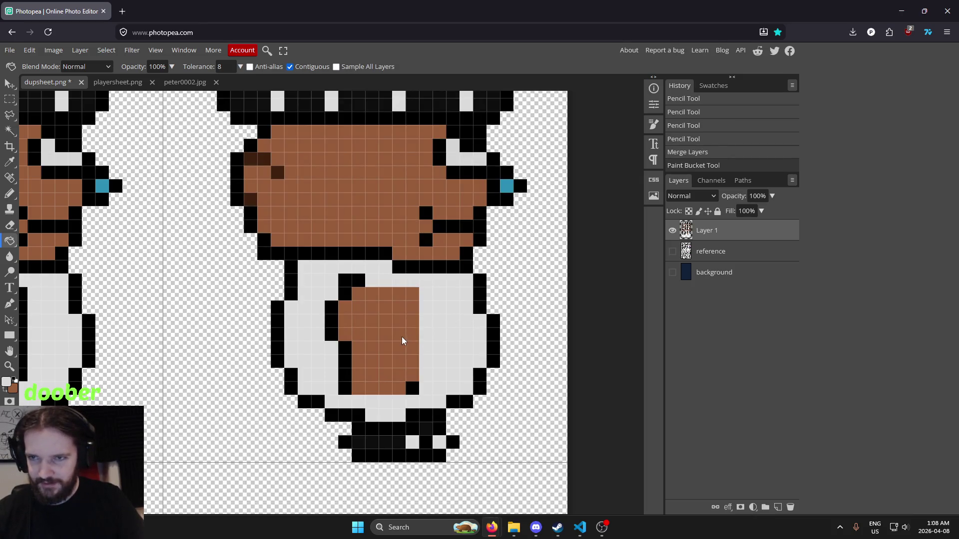
left_click(403, 336)
left_click(350, 282)
left_click(332, 315)
left_click(345, 359)
left_click(410, 390)
scroll(363, 356, "down", 3)
left_click_drag(356, 379, 502, 391)
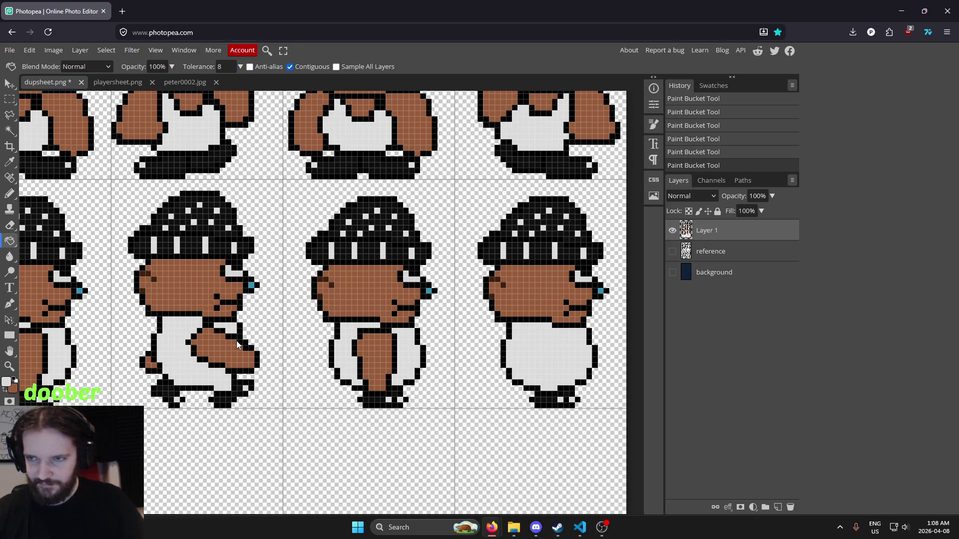
scroll(550, 357, "up", 4)
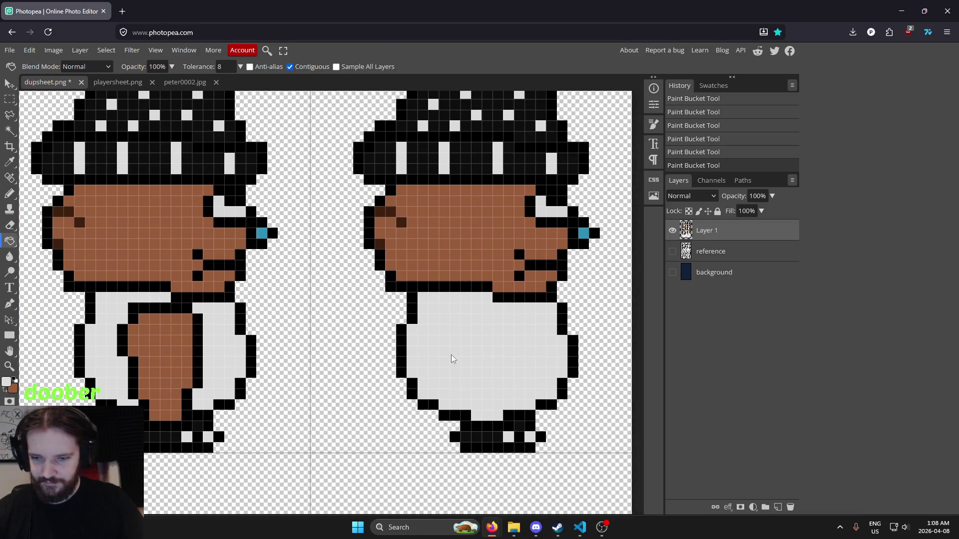
Try a black arm outline stroke, undo it, and erase stray pixels at the arm's lower left.
key("i")
key("n")
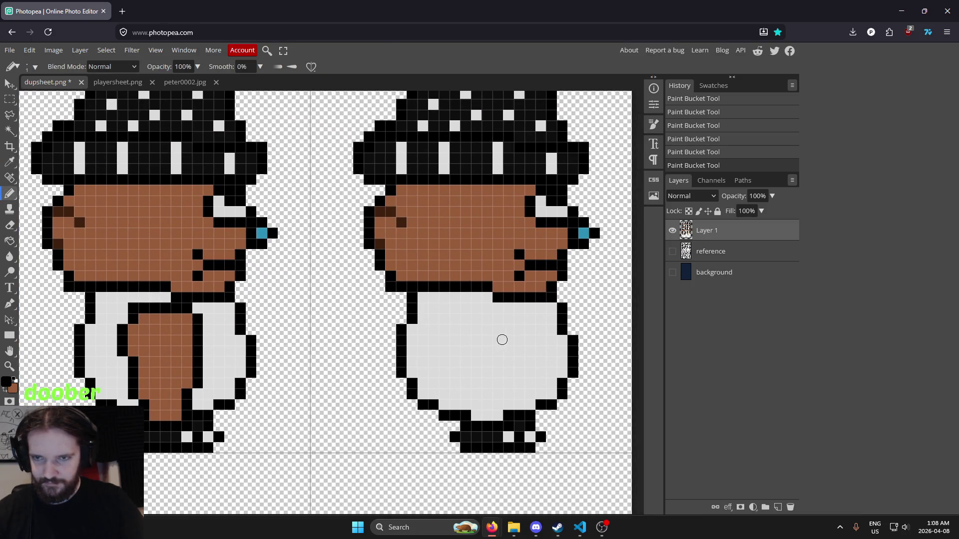
mouse_move(485, 318)
left_mouse_down()
mouse_move(507, 331)
mouse_move(490, 383)
mouse_move(429, 410)
mouse_move(399, 387)
mouse_move(477, 318)
mouse_move(507, 352)
mouse_move(465, 395)
mouse_move(404, 410)
mouse_move(392, 390)
mouse_move(472, 317)
left_mouse_up()
key("ctrl+z")
scroll(396, 417, "up", 2)
scroll(399, 415, "up", 1)
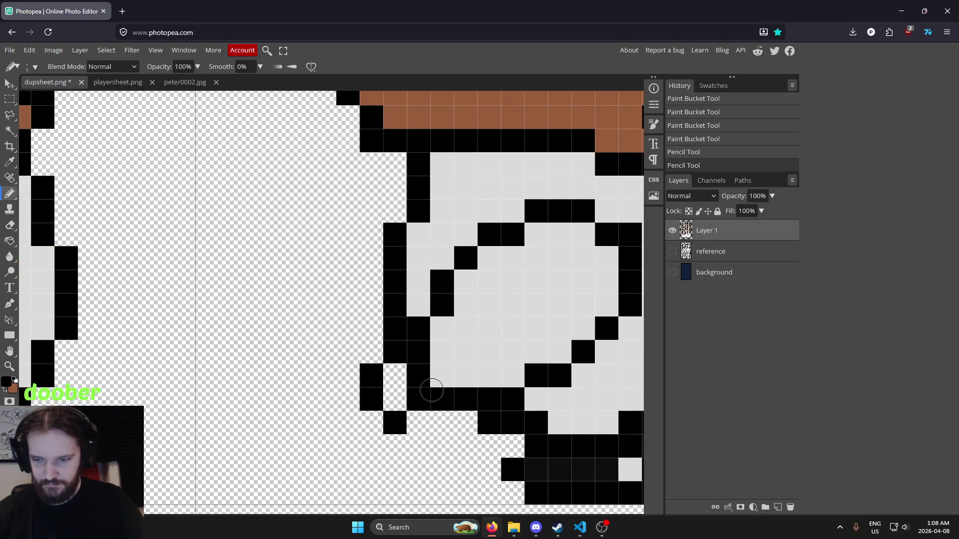
key("e")
left_click_drag(427, 352, 417, 381)
left_click(416, 381)
left_click(419, 399)
Redraw the arm's lower outline with black pixels and erase one extra pixel.
key("i")
left_click(442, 401)
key("b")
left_click(419, 422)
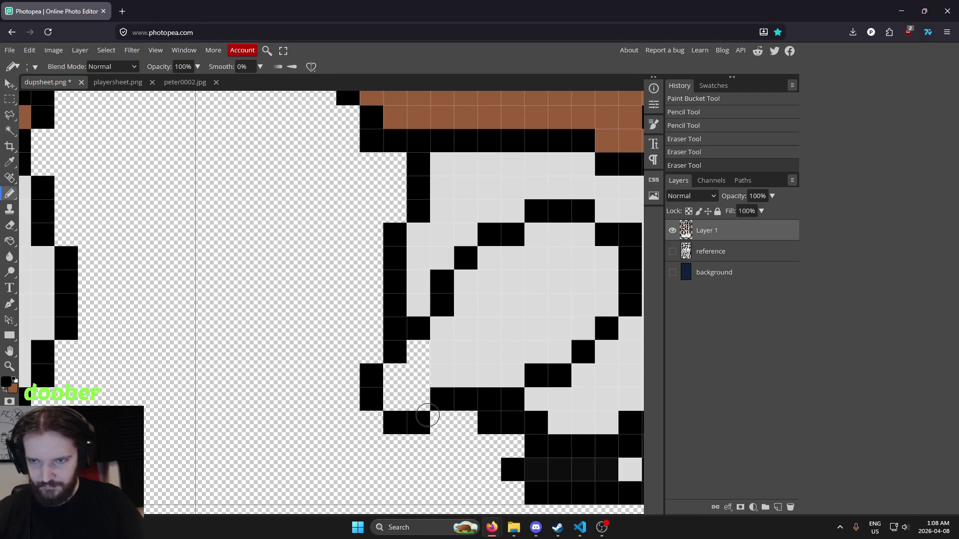
key("ctrl+z")
left_click(442, 423)
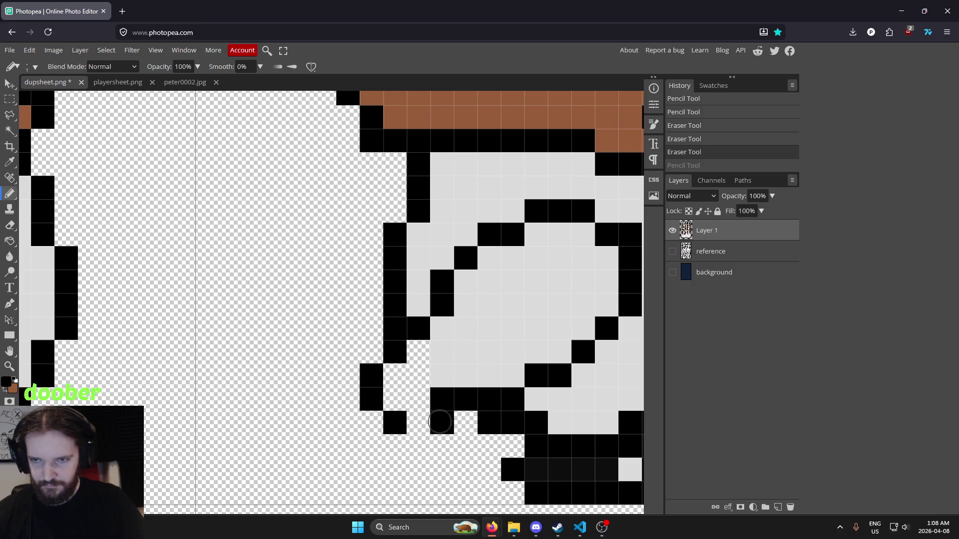
left_click(419, 423)
key("e")
left_click(438, 403)
scroll(517, 339, "down", 5)
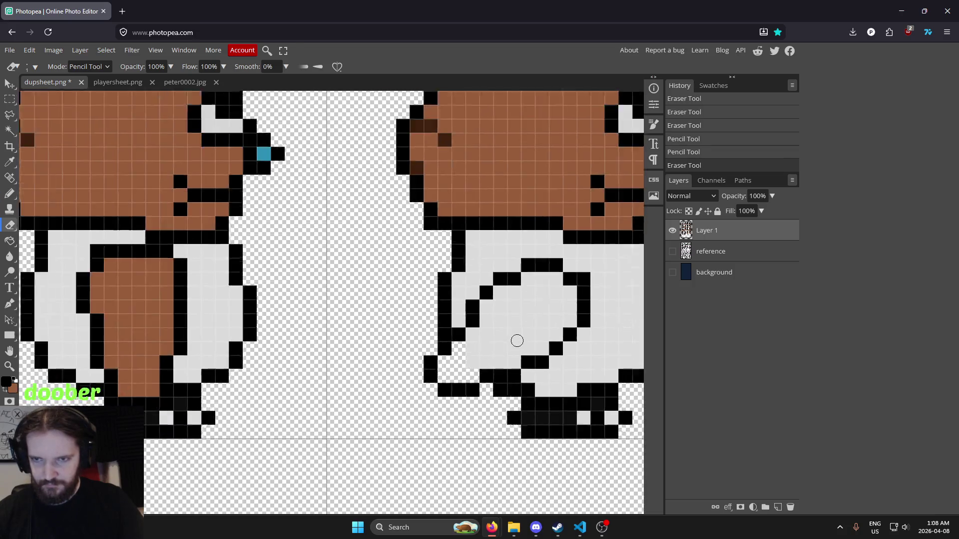
Bucket-fill the new arm outline brown.
key("i")
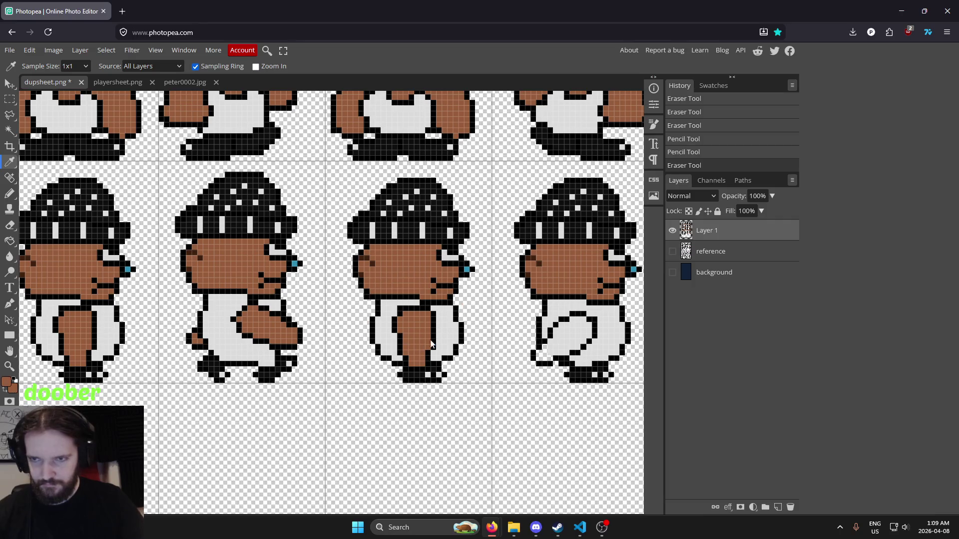
scroll(418, 341, "up", 3)
key("g")
left_click(442, 364)
left_click(400, 395)
scroll(414, 386, "down", 5)
scroll(504, 368, "up", 3)
scroll(499, 368, "up", 1)
scroll(675, 374, "down", 5)
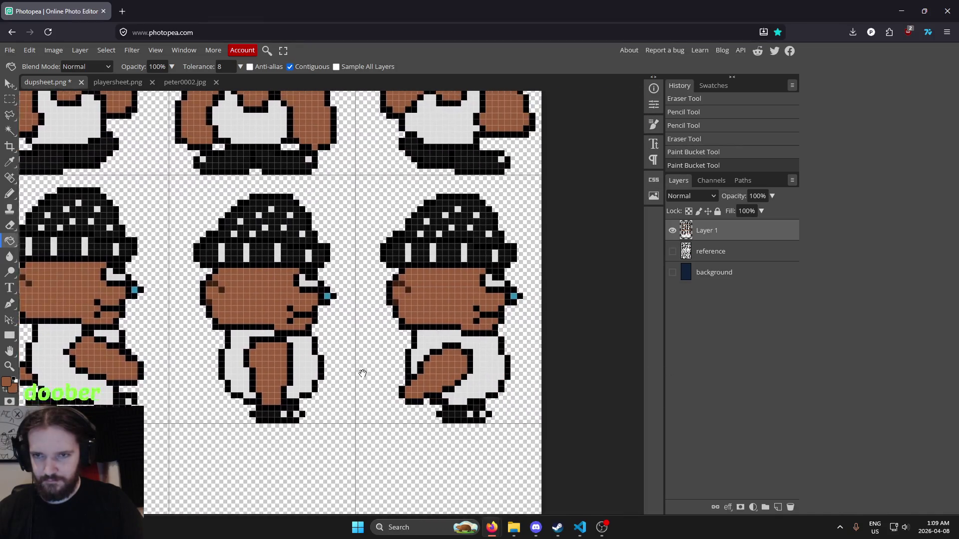
scroll(322, 343, "up", 2)
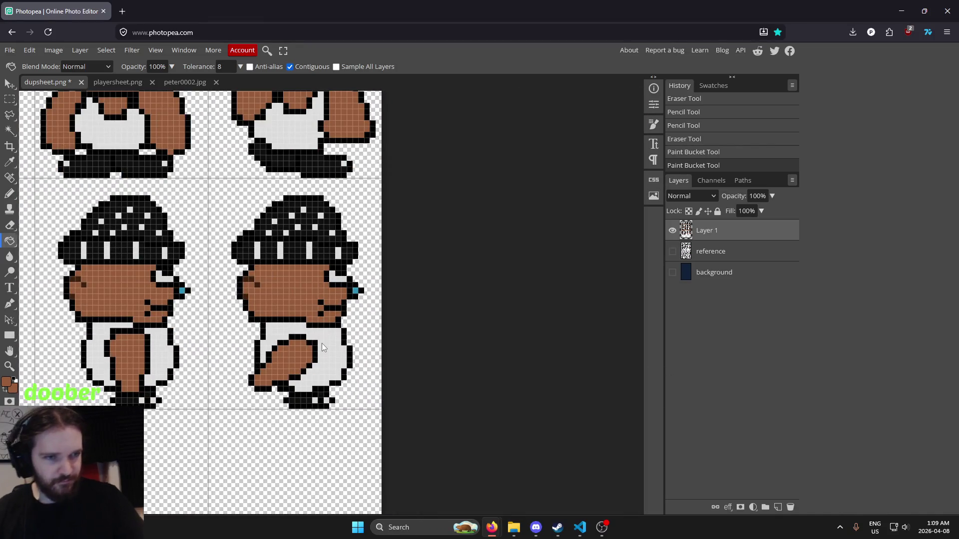
scroll(322, 344, "up", 4)
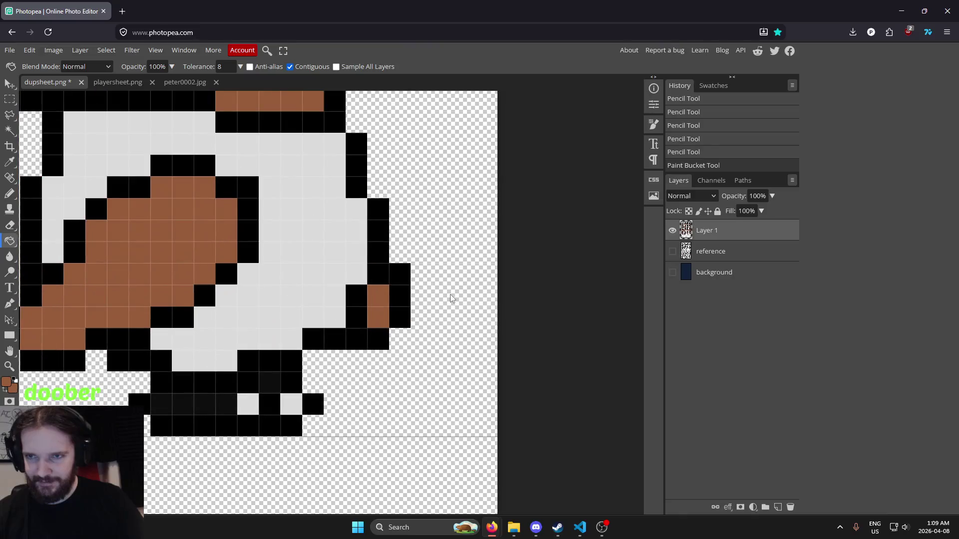
Undo stray pixels at the feet and outline a small front hand in black.
key("ctrl+z")
key("ctrl+z")
key("ctrl+z")
key("ctrl+z")
key("i")
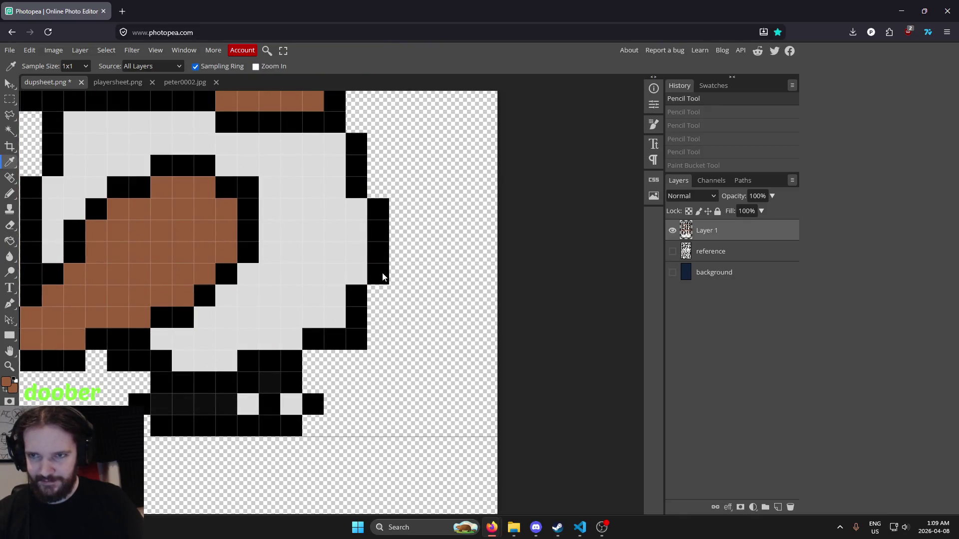
key("b")
left_click(400, 252)
left_click(421, 274)
left_click(422, 295)
left_click(400, 295)
left_click(378, 316)
scroll(399, 304, "left", 5)
Eyedrop the brown skin colour and fill the front hand's white pixels brown.
key("i")
left_click(290, 287)
key("g")
left_click(513, 310)
left_click(492, 332)
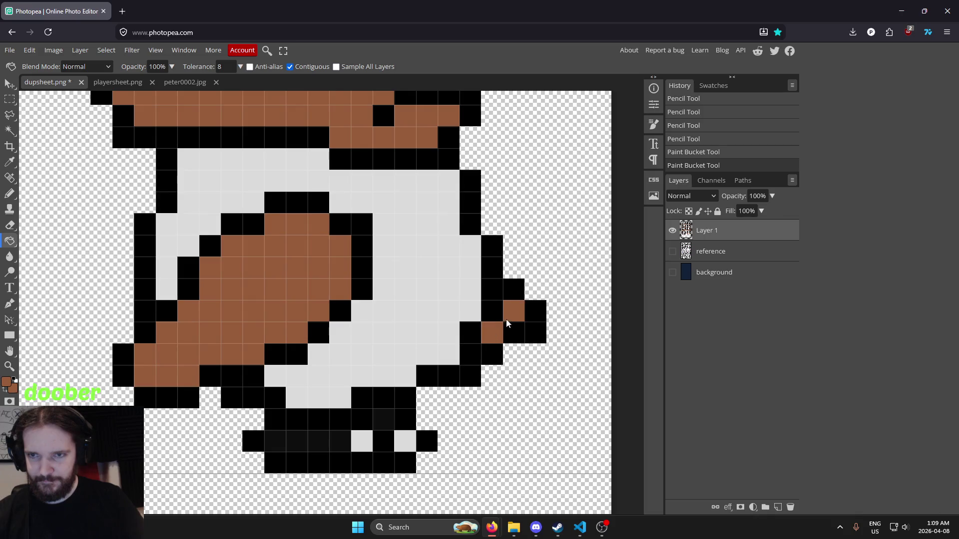
scroll(546, 288, "down", 2)
scroll(547, 289, "down", 3)
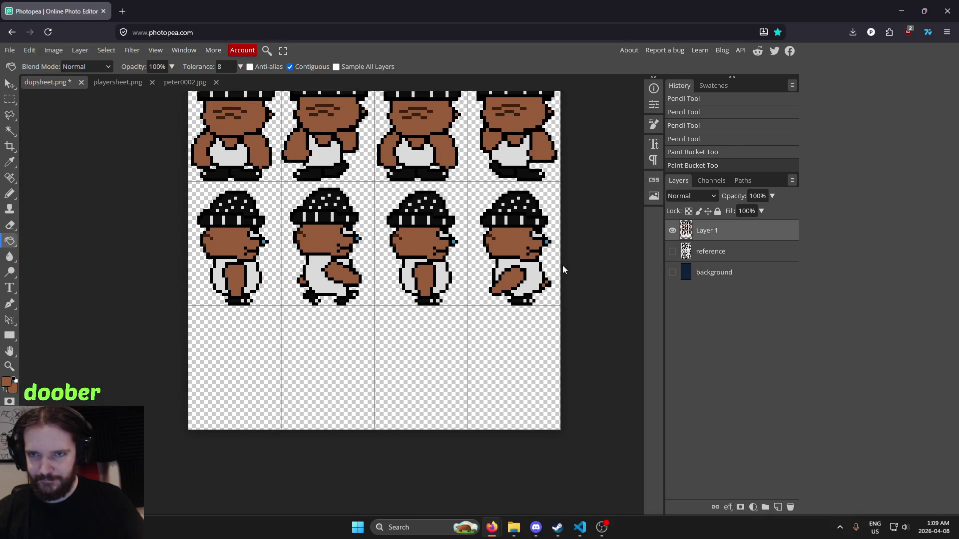
scroll(537, 293, "up", 3)
scroll(537, 293, "up", 2)
Add a black outline pixel at the hand and fill a neighbouring pixel brown.
key("b")
left_click(530, 291, "alt")
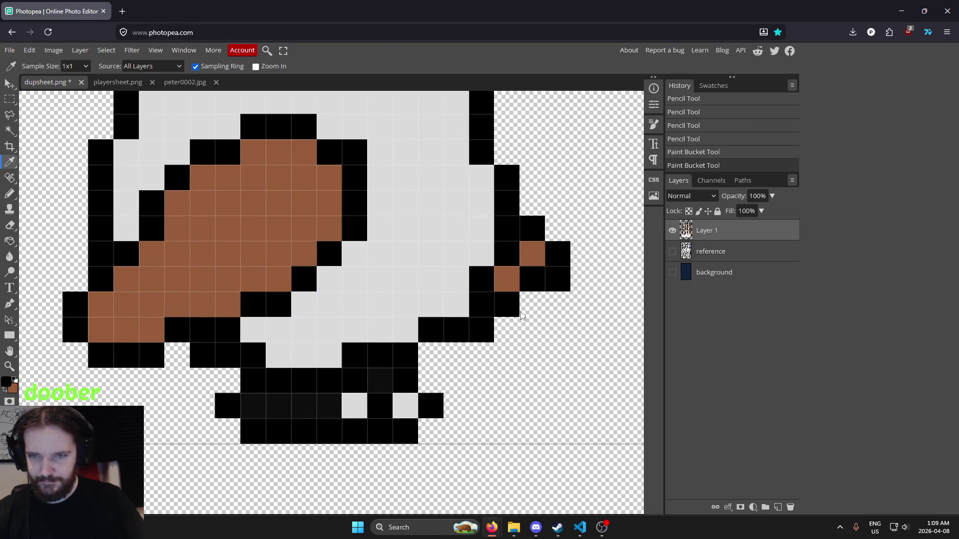
left_click(529, 310)
key("g")
left_click(533, 255, "alt")
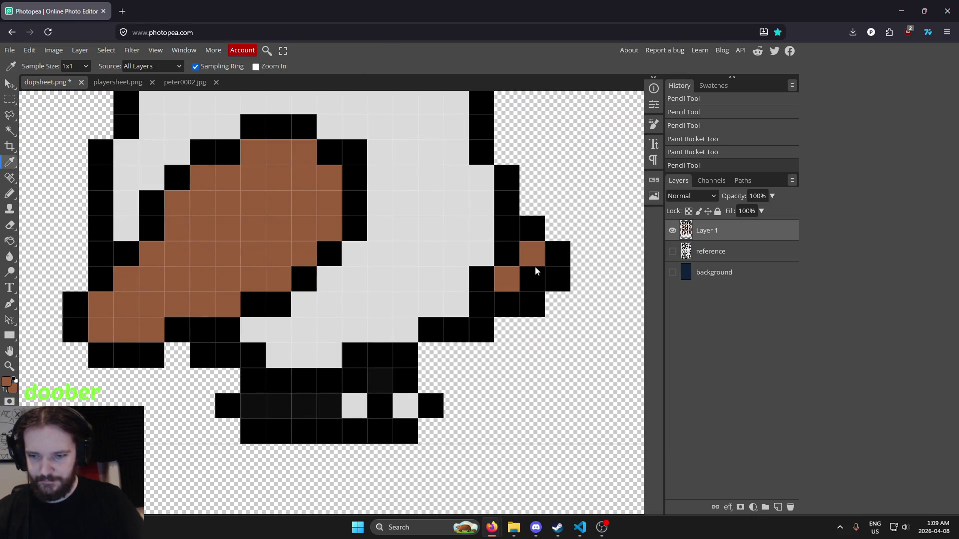
left_click(535, 281)
Undo the hand fill and pencil one black hand pixel brown instead.
scroll(533, 283, "down", 3)
key("ctrl+z")
key("ctrl+shift+z")
scroll(528, 281, "down", 2)
key("ctrl+z")
scroll(538, 280, "up", 4)
key("ctrl+shift+z")
key("ctrl+z")
key("b")
left_click(520, 276)
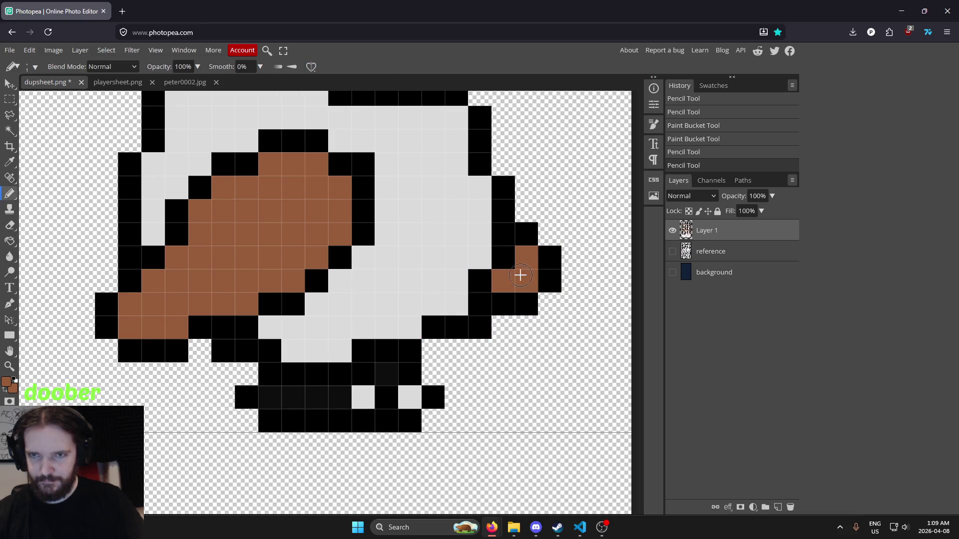
scroll(525, 278, "down", 6)
left_click_drag(476, 302, 510, 313)
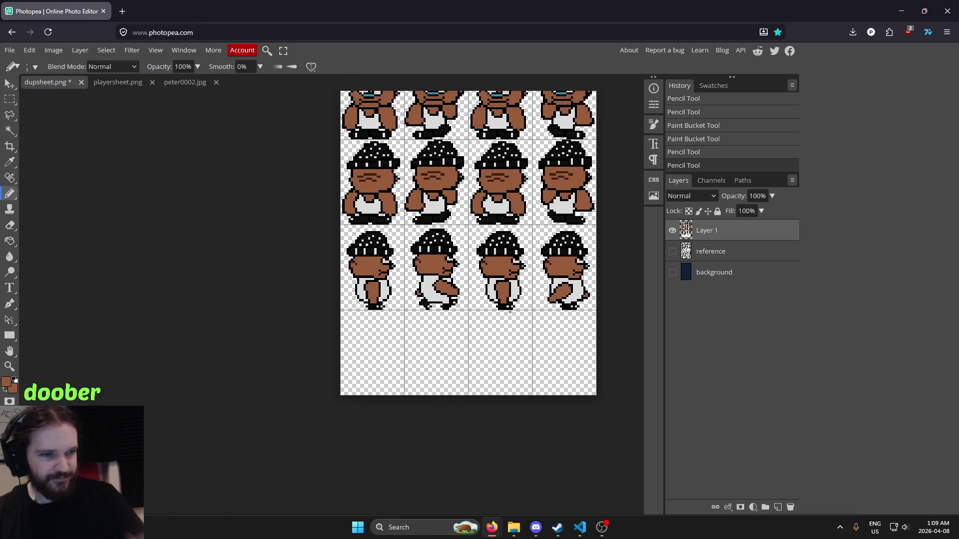
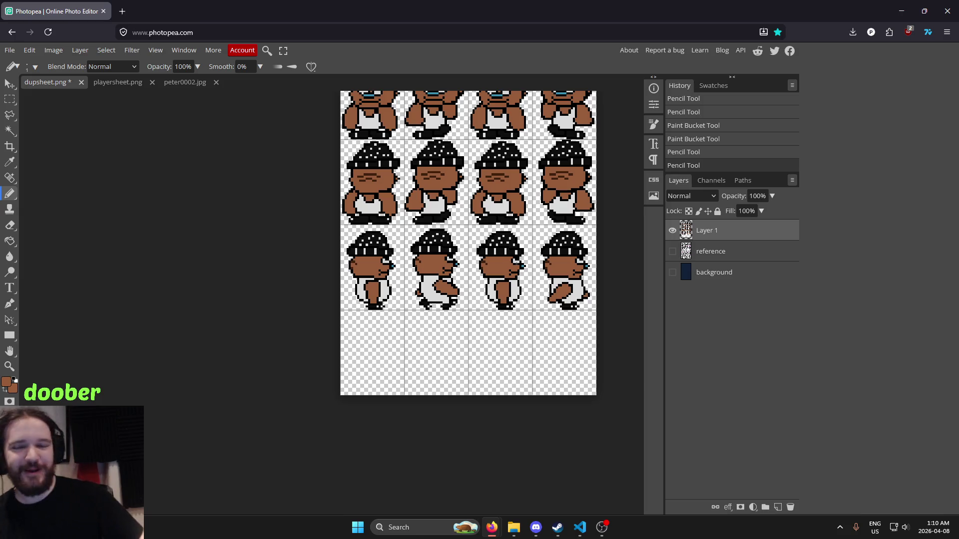
Zoom in on the fourth walk frame's back foot and fill two outline pixels black.
left_click_drag(485, 236, 413, 275)
scroll(478, 272, "up", 5)
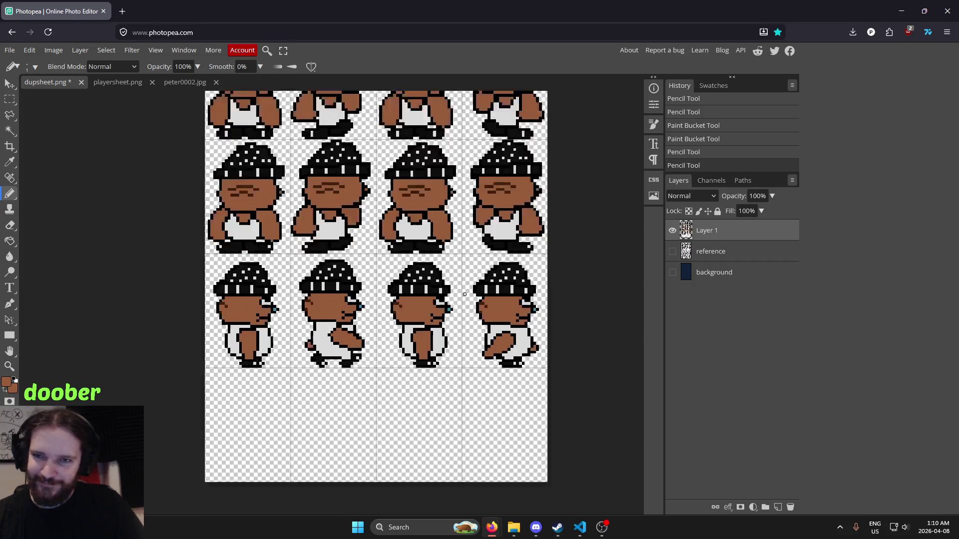
scroll(389, 250, "down", 5)
scroll(388, 250, "up", 3)
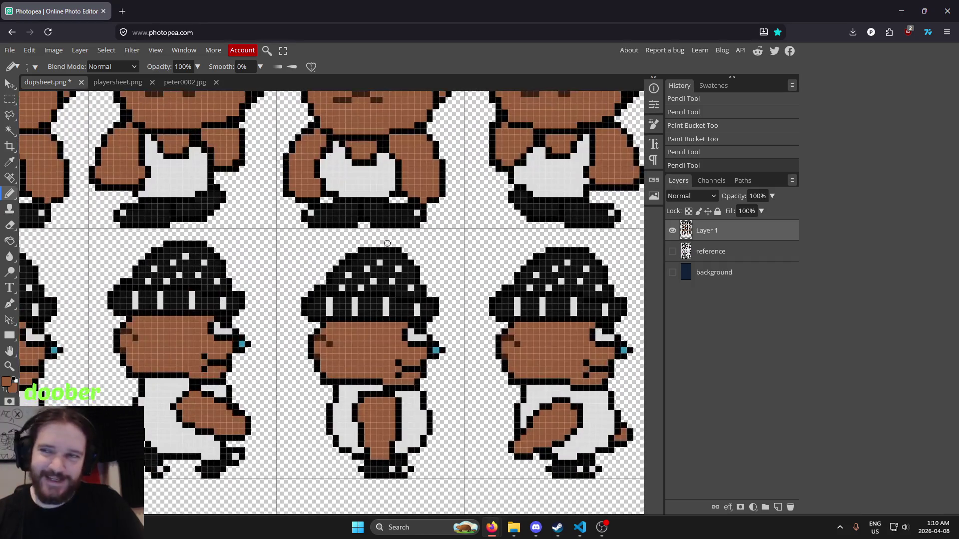
left_click_drag(363, 261, 473, 214)
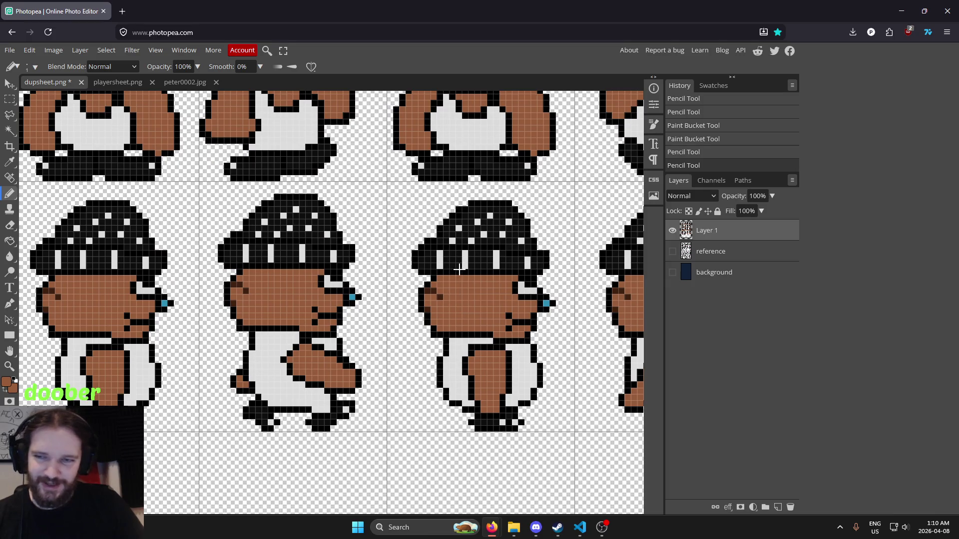
scroll(458, 269, "up", 2)
scroll(458, 270, "down", 6)
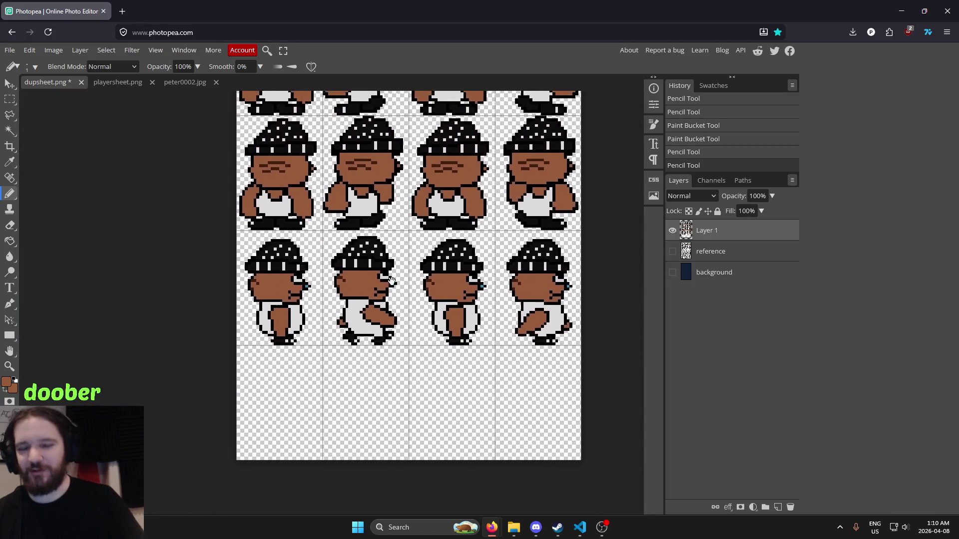
scroll(410, 275, "down", 2)
left_click_drag(415, 285, 445, 169)
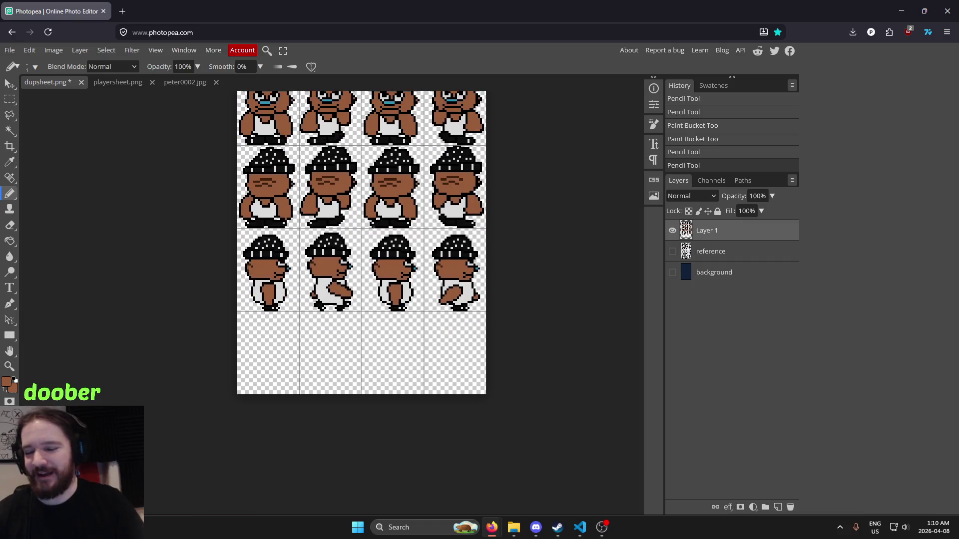
scroll(396, 364, "up", 6)
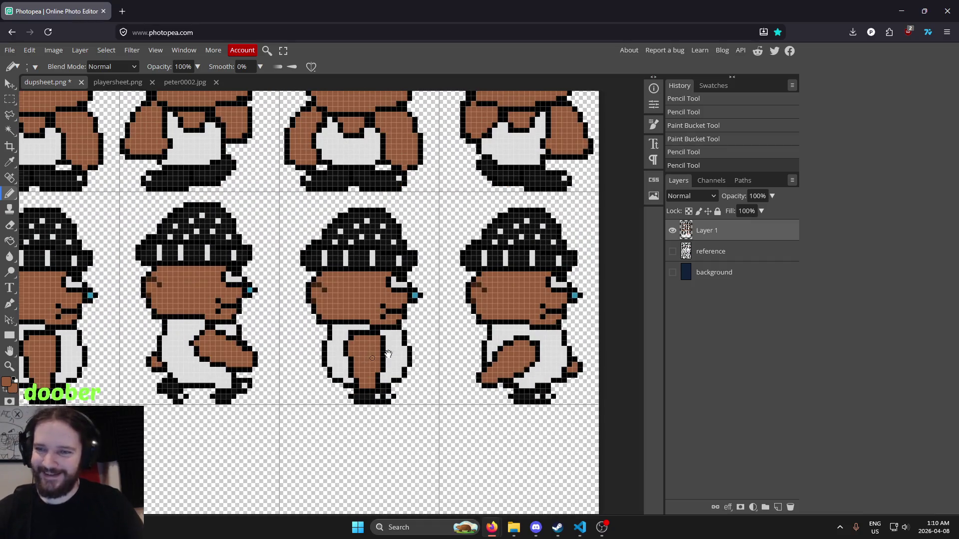
left_click_drag(382, 355, 415, 346)
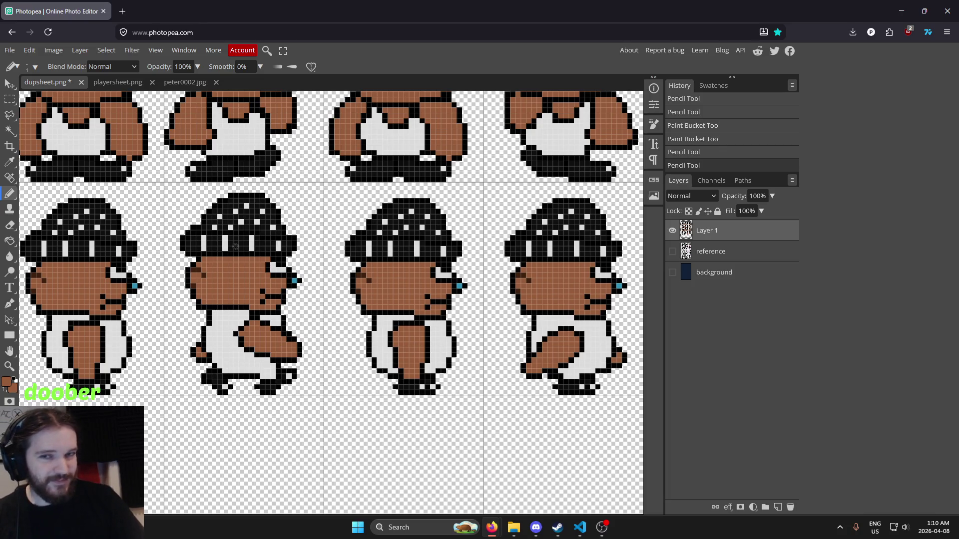
scroll(353, 307, "right", 5)
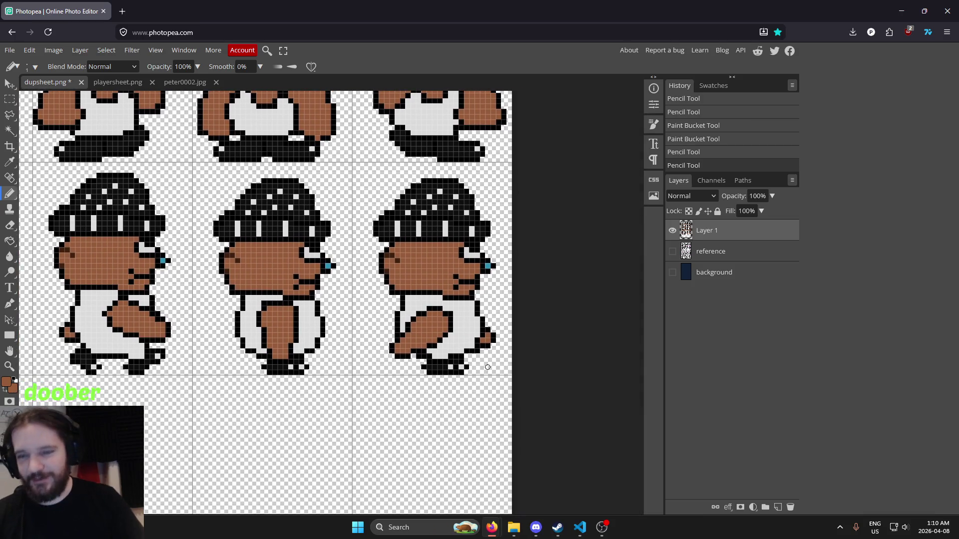
scroll(482, 356, "up", 4)
scroll(470, 300, "down", 3)
scroll(470, 299, "down", 4)
scroll(443, 209, "down", 1)
scroll(457, 240, "up", 3)
scroll(453, 240, "up", 3)
scroll(475, 233, "down", 4)
scroll(474, 234, "down", 1)
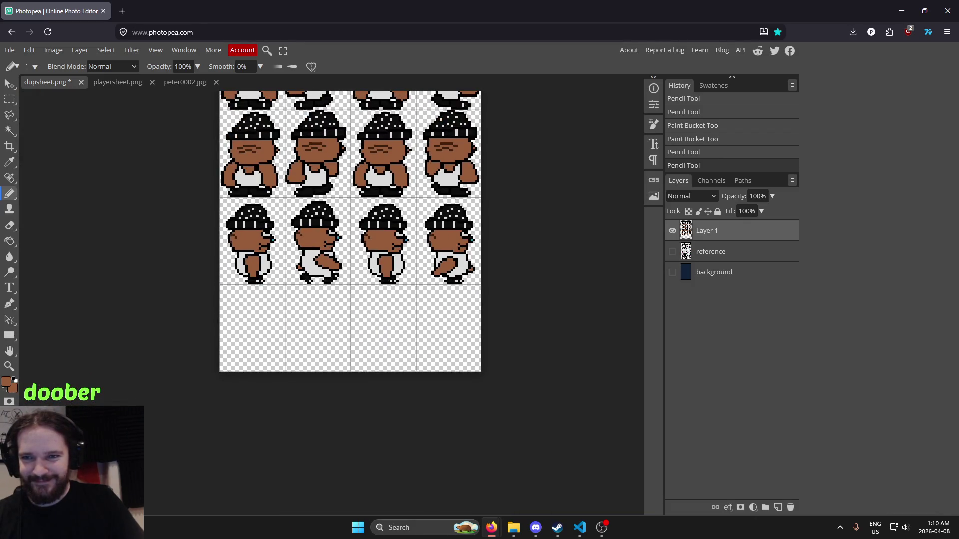
scroll(474, 233, "up", 5)
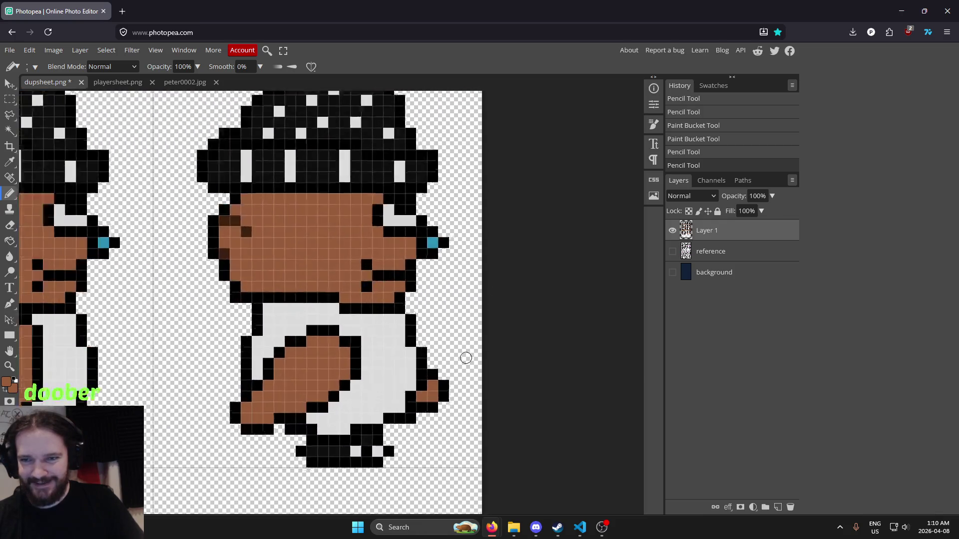
scroll(424, 340, "down", 3)
scroll(344, 337, "down", 2)
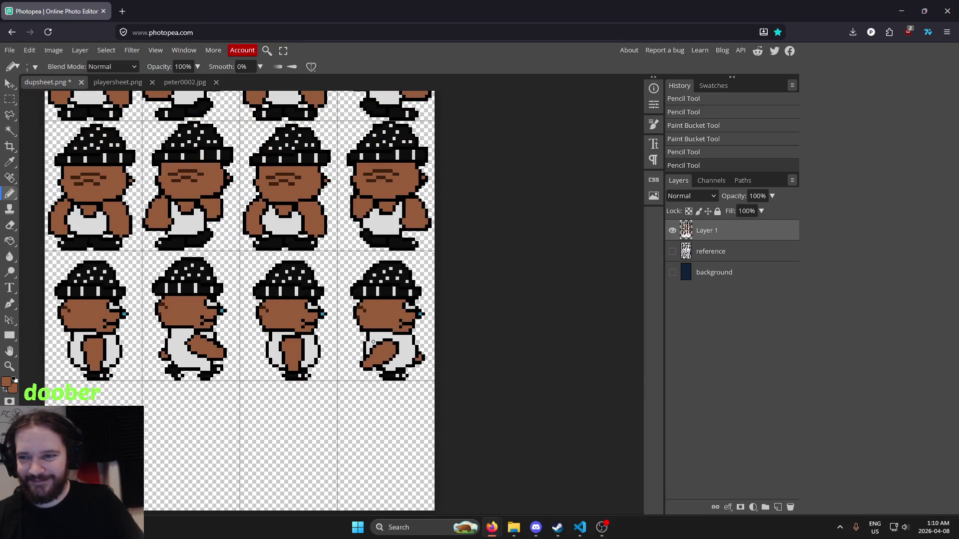
scroll(408, 343, "up", 4)
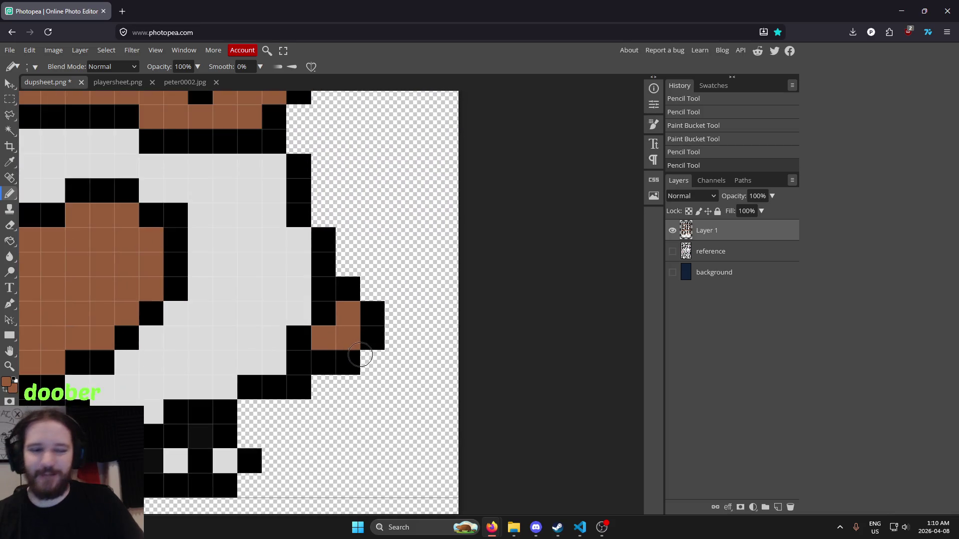
scroll(375, 320, "left", 2)
key("i")
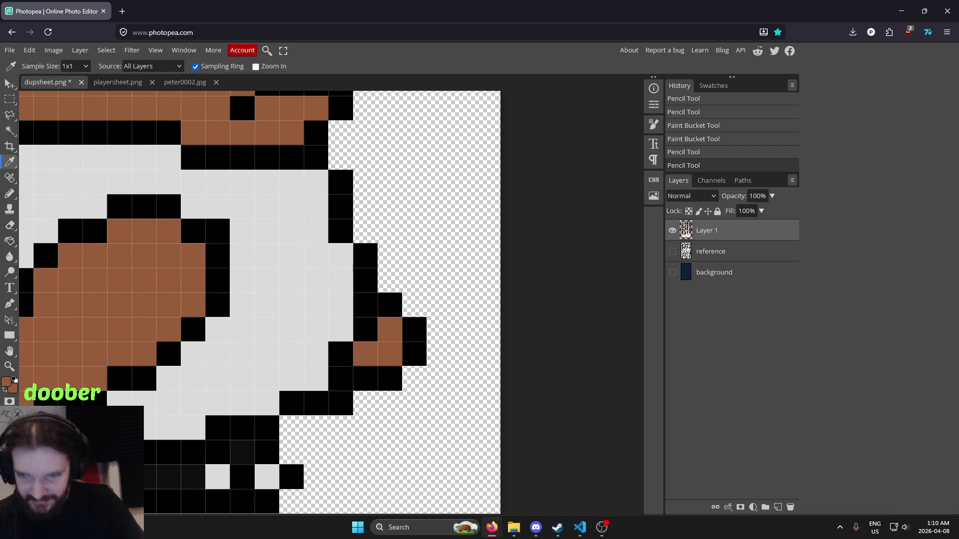
key("b")
left_click(390, 280)
left_click(415, 304)
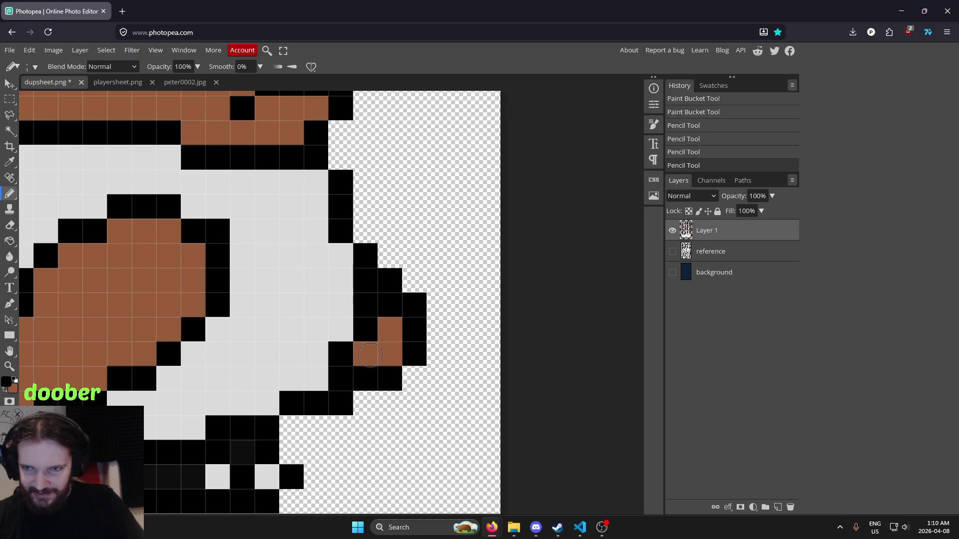
Erase the two stray black pixels beneath the foot.
key("e")
left_click(365, 378)
left_click(389, 378)
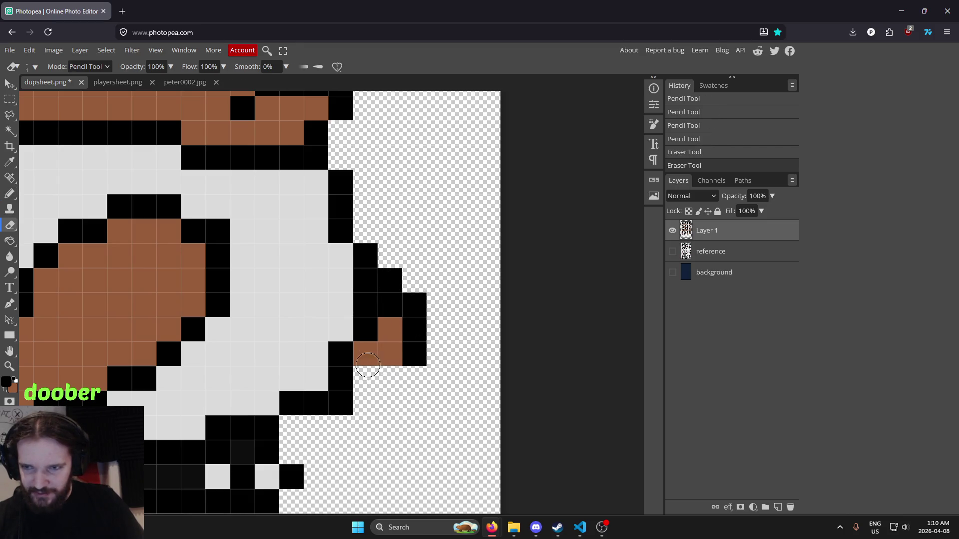
Sample black from the sprite outline and turn two brown foot pixels black.
key("i")
scroll(386, 346, "up", 2)
left_click(412, 391)
key("b")
left_click(365, 405)
left_click(389, 405)
scroll(470, 322, "down", 3)
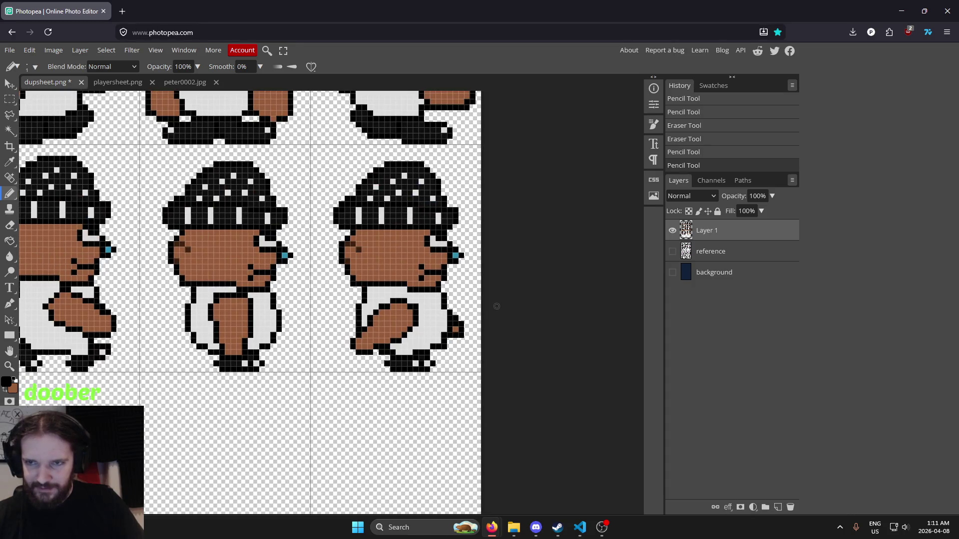
scroll(397, 280, "down", 2)
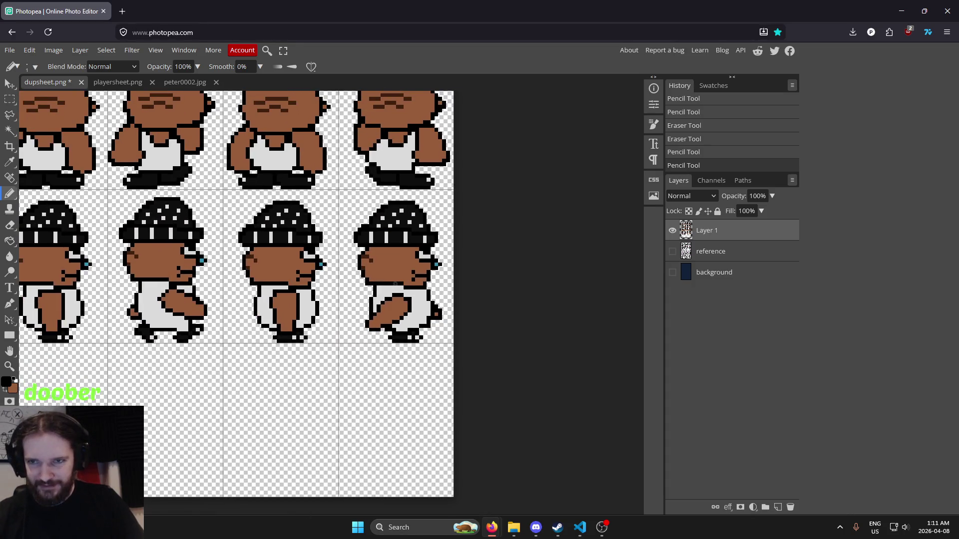
left_click_drag(369, 273, 506, 281)
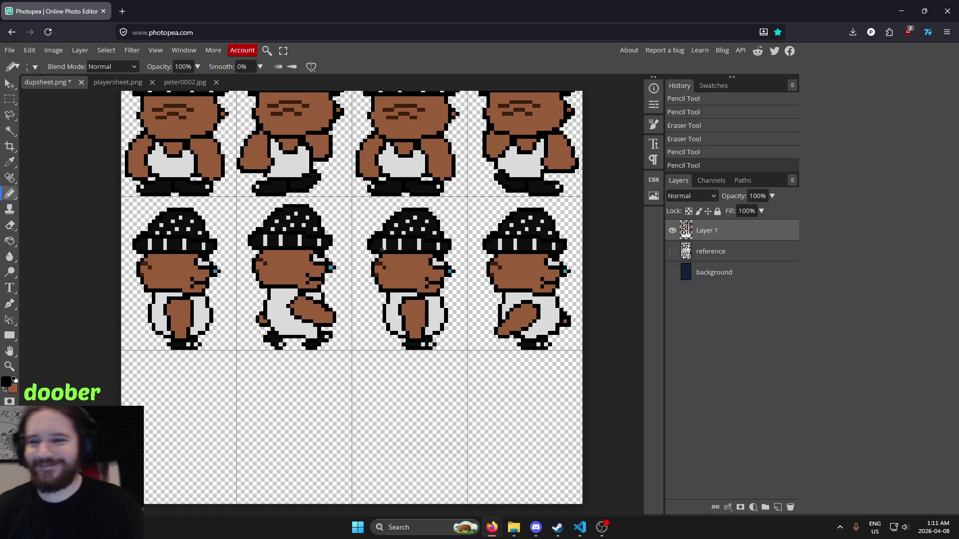
mouse_move(322, 218)
left_mouse_down()
mouse_move(392, 407)
mouse_move(398, 371)
left_mouse_up()
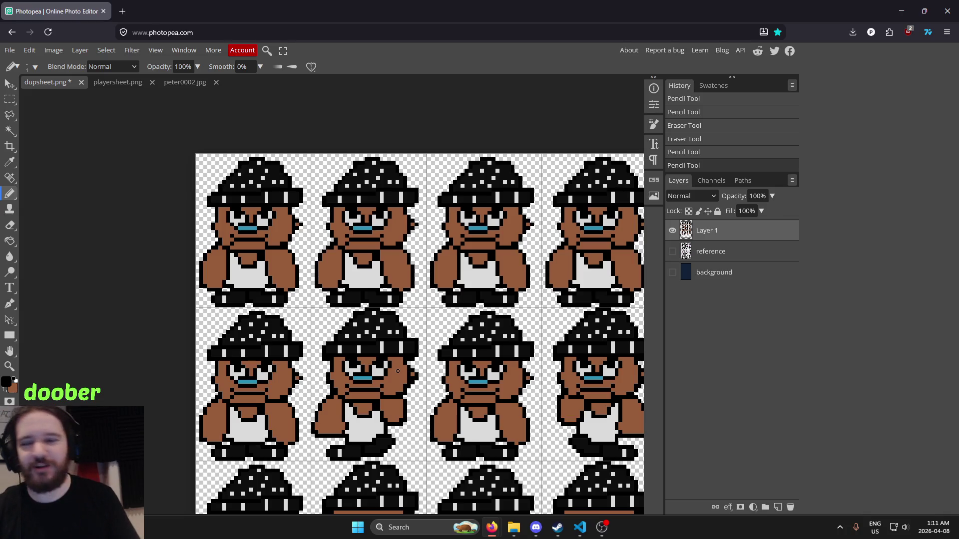
mouse_move(445, 380)
left_mouse_down()
mouse_move(320, 300)
mouse_move(359, 150)
mouse_move(204, 116)
mouse_move(185, 80)
mouse_move(260, 150)
mouse_move(349, 310)
mouse_move(453, 372)
mouse_move(404, 331)
mouse_move(456, 299)
mouse_move(338, 259)
left_mouse_up()
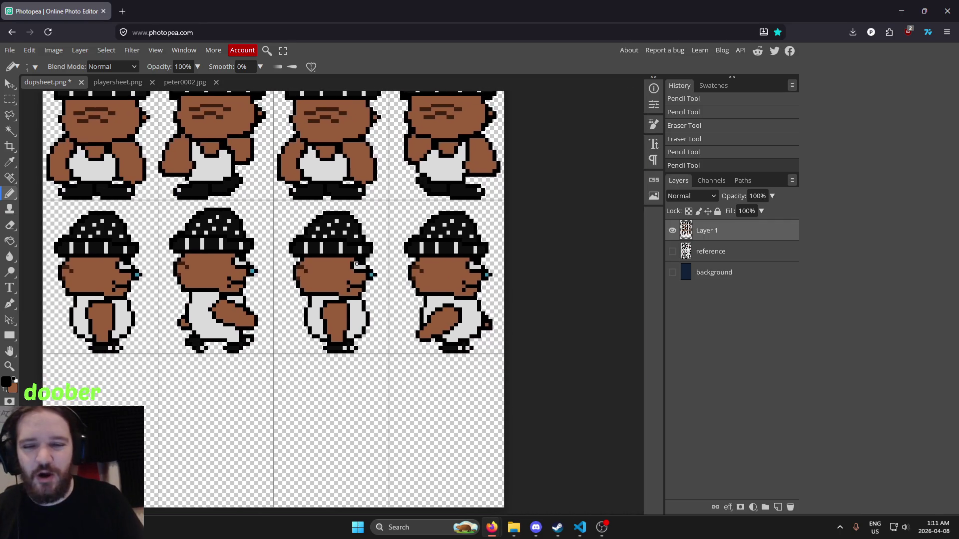
scroll(339, 258, "up", 5)
scroll(513, 325, "down", 1)
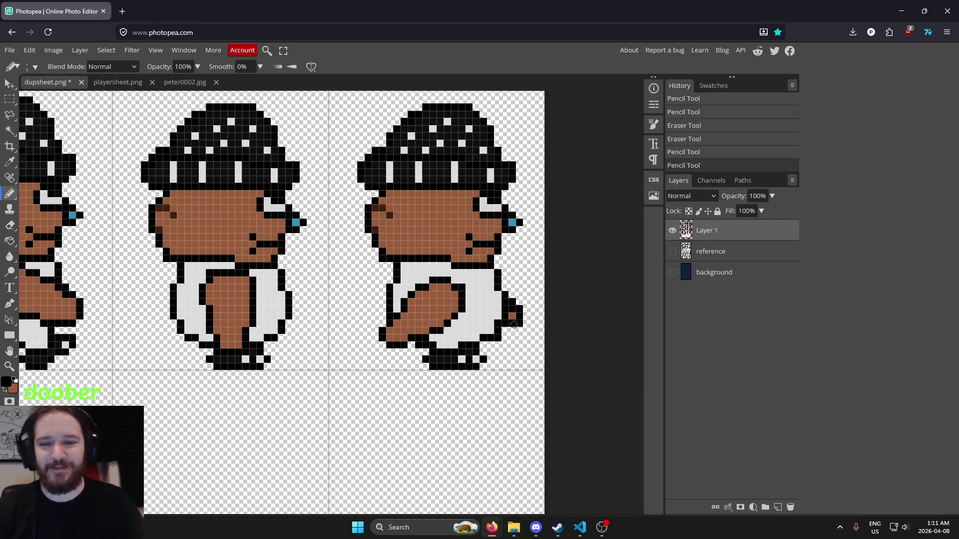
scroll(303, 326, "down", 3)
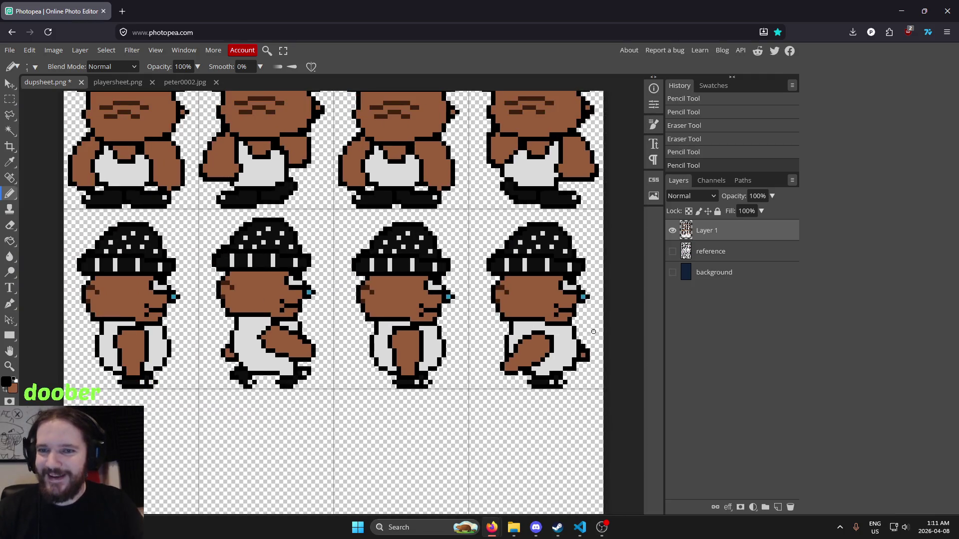
left_click_drag(353, 276, 371, 276)
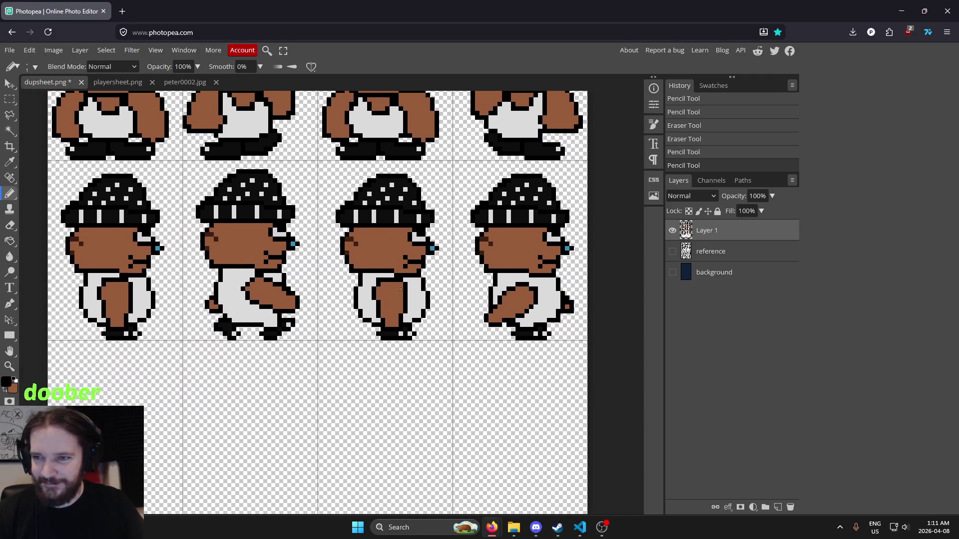
scroll(436, 351, "up", 5)
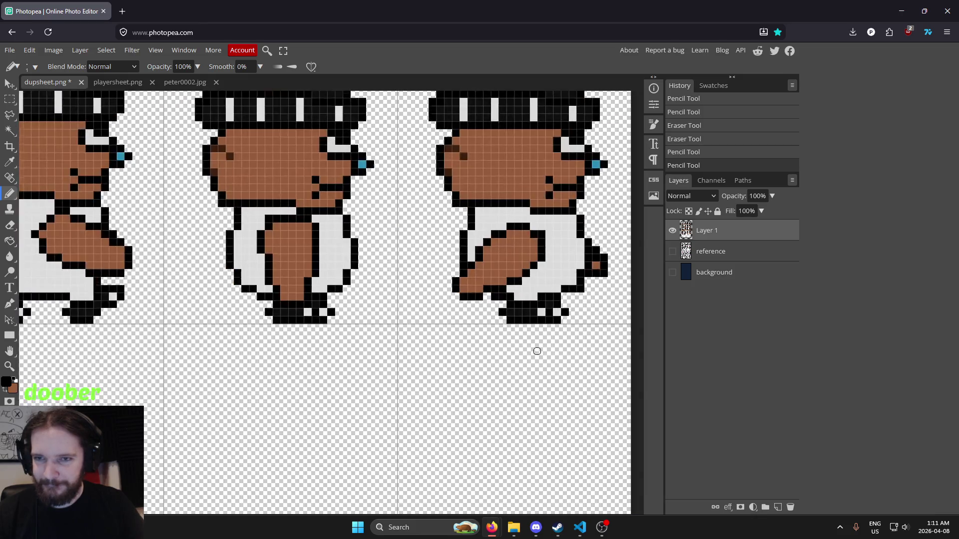
mouse_move(405, 282)
left_mouse_down()
mouse_move(236, 322)
mouse_move(399, 320)
mouse_move(386, 299)
mouse_move(422, 317)
mouse_move(263, 332)
left_mouse_up()
Draw black outline pixels shaping the new foot and blacken two light-grey trouser pixels.
key("e")
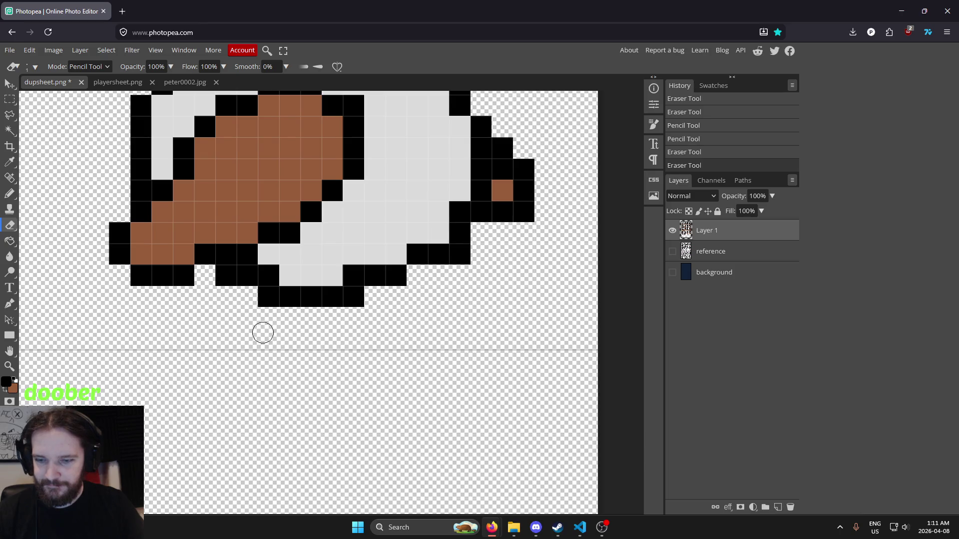
key("i")
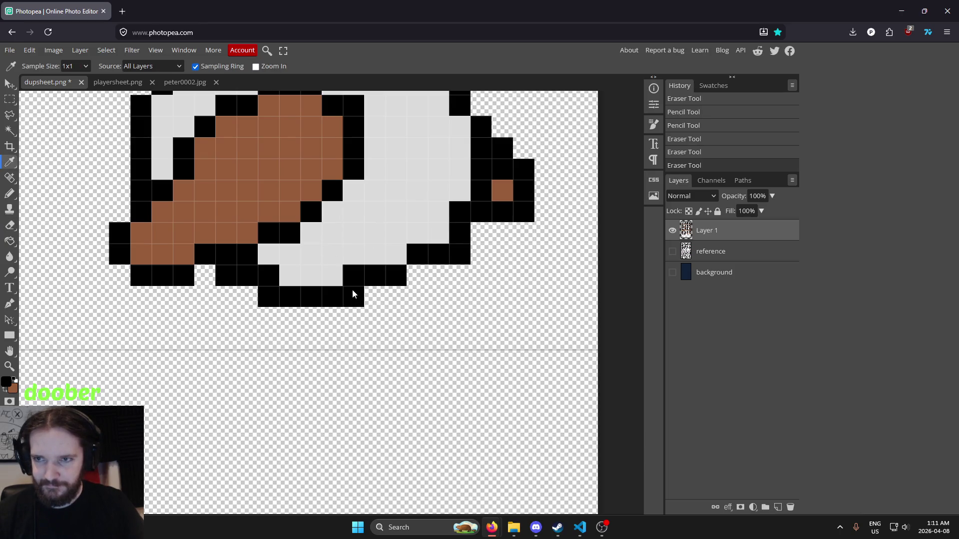
key("b")
left_click_drag(349, 318, 356, 339)
left_click(374, 339)
left_click(396, 319)
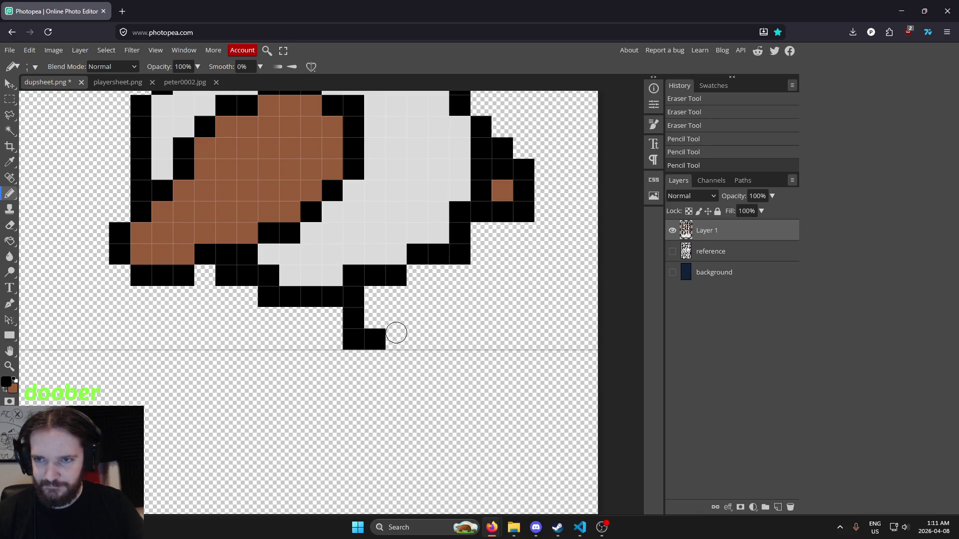
left_click(418, 315)
left_click(439, 296)
left_click(461, 278)
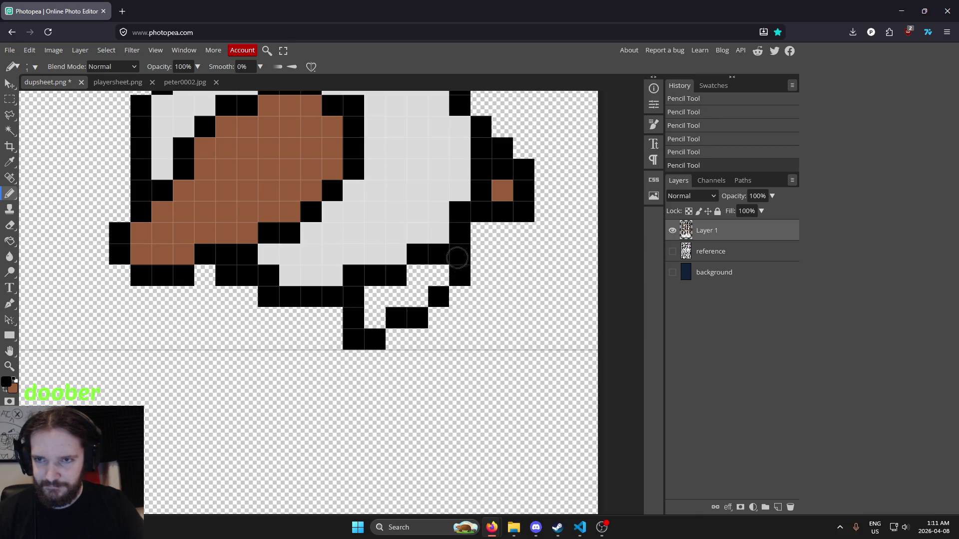
left_click(440, 239)
left_click(422, 239)
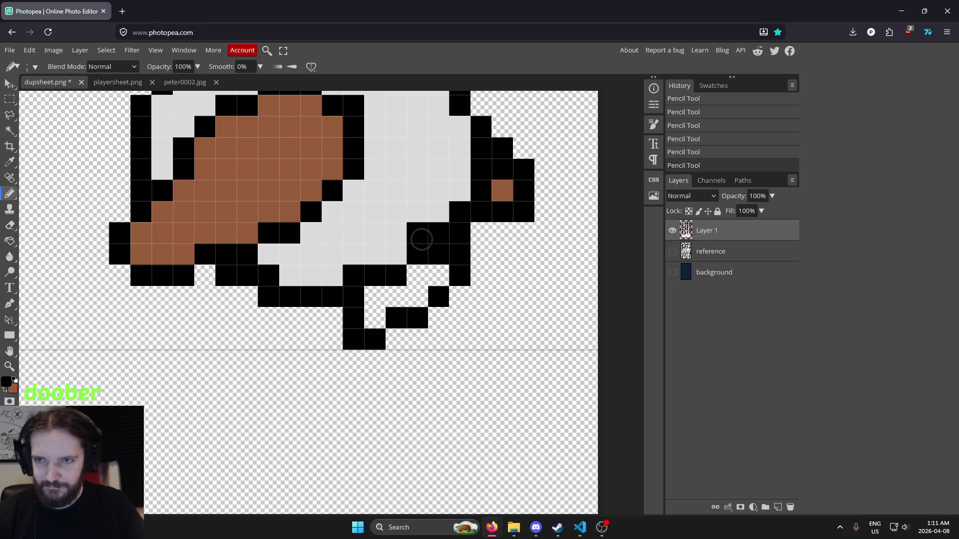
left_click(399, 260)
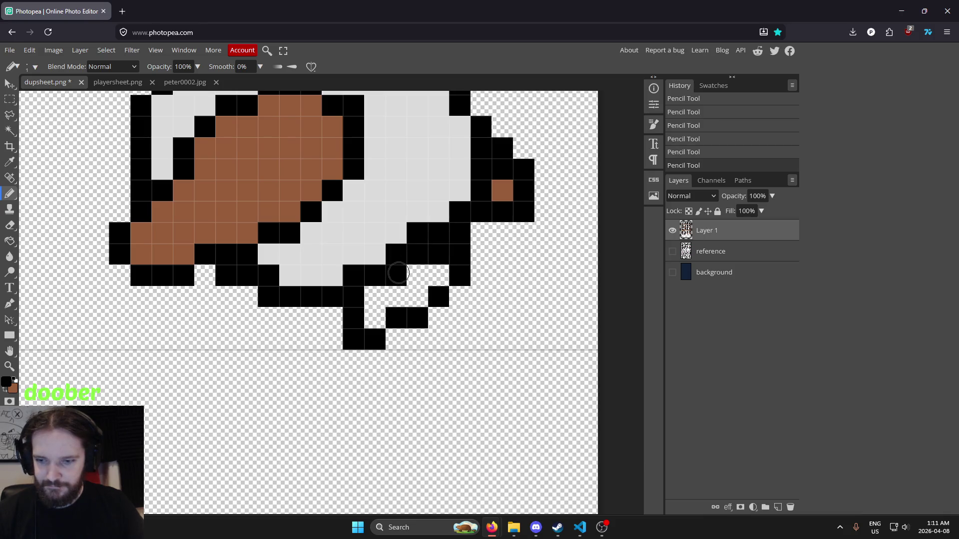
scroll(370, 300, "down", 3)
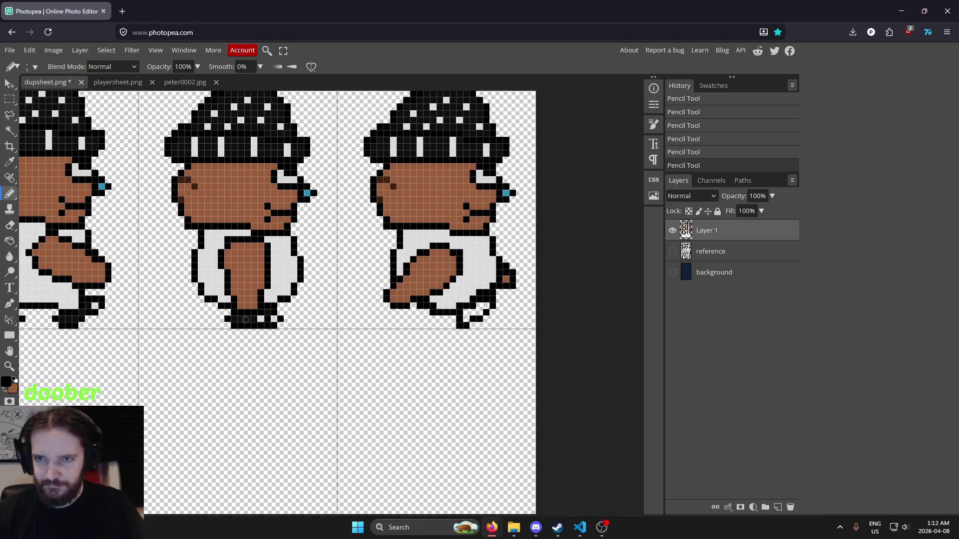
Sample the sprite colour and draw dark pixels along the right sprite's foot.
key("i")
left_click(246, 300)
scroll(494, 312, "up", 5)
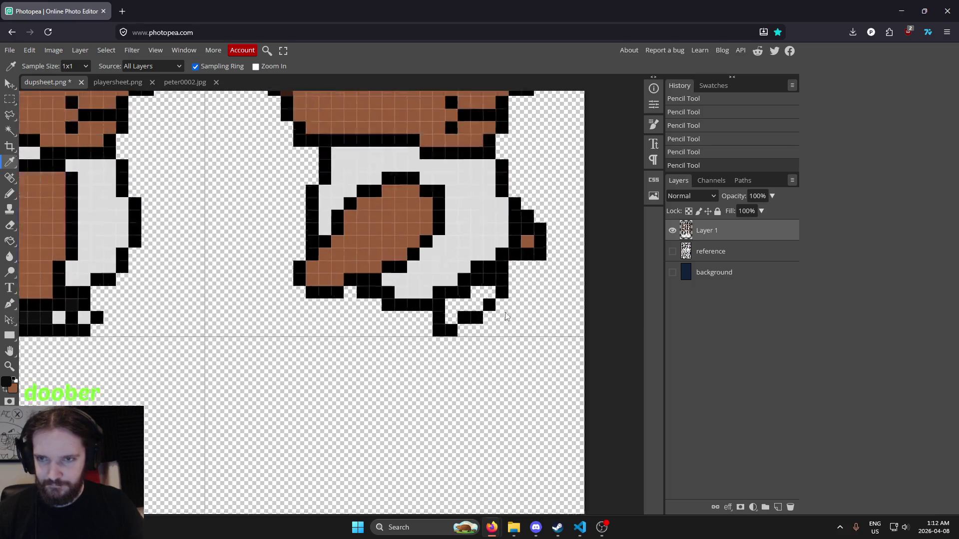
key("b")
mouse_move(305, 352)
left_mouse_down()
mouse_move(306, 317)
mouse_move(364, 322)
mouse_move(364, 265)
mouse_move(428, 231)
mouse_move(411, 231)
mouse_move(425, 260)
left_mouse_up()
left_click(401, 298)
key("i")
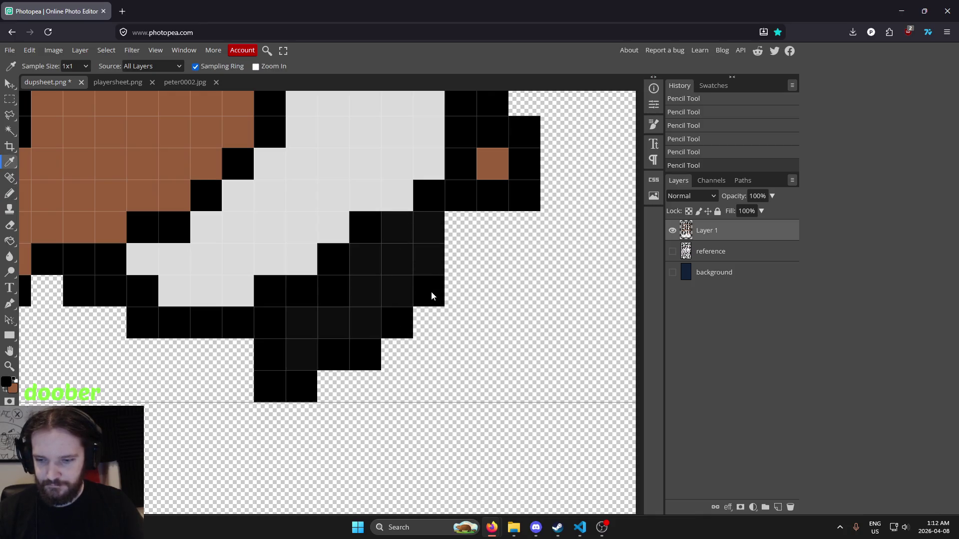
key("b")
scroll(455, 264, "down", 4)
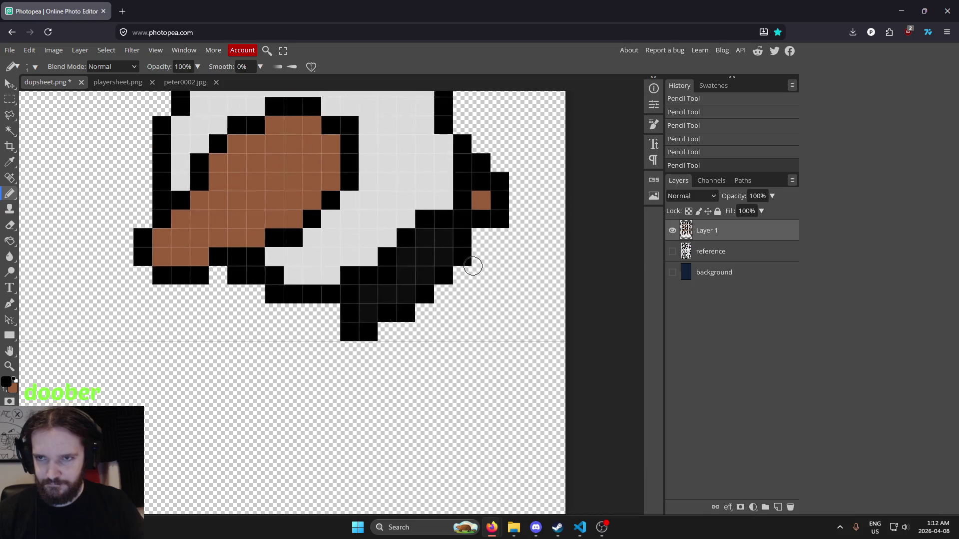
scroll(455, 265, "down", 1)
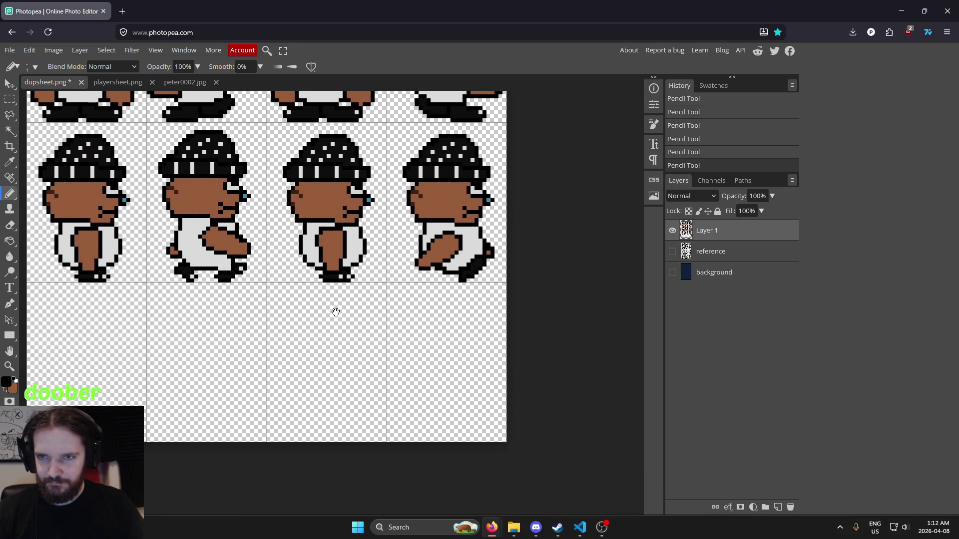
scroll(469, 246, "up", 2)
scroll(428, 284, "up", 3)
scroll(427, 338, "down", 2)
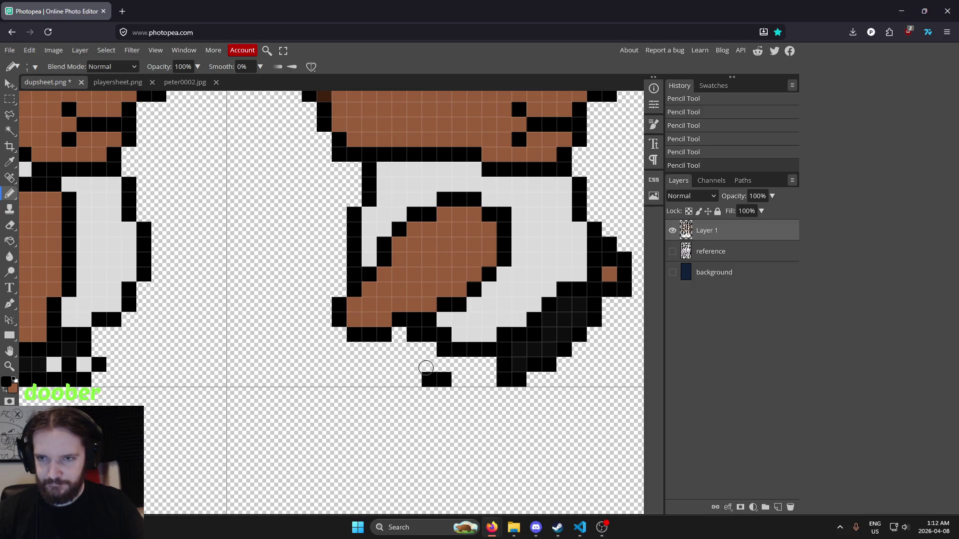
Undo the stray pencil strokes and place a single black pixel beside the foot.
key("ctrl+z")
left_click_drag(432, 378, 420, 364)
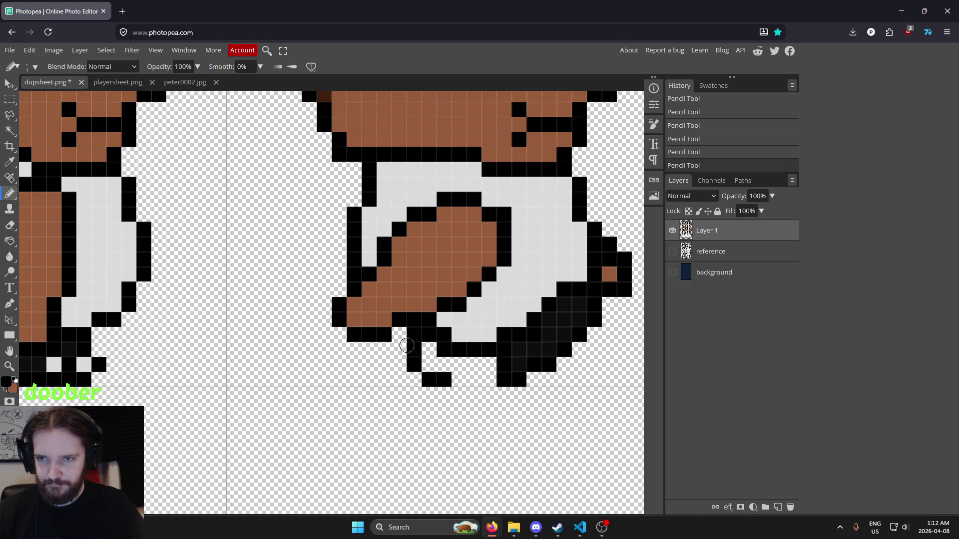
key("ctrl+z")
left_click(399, 344)
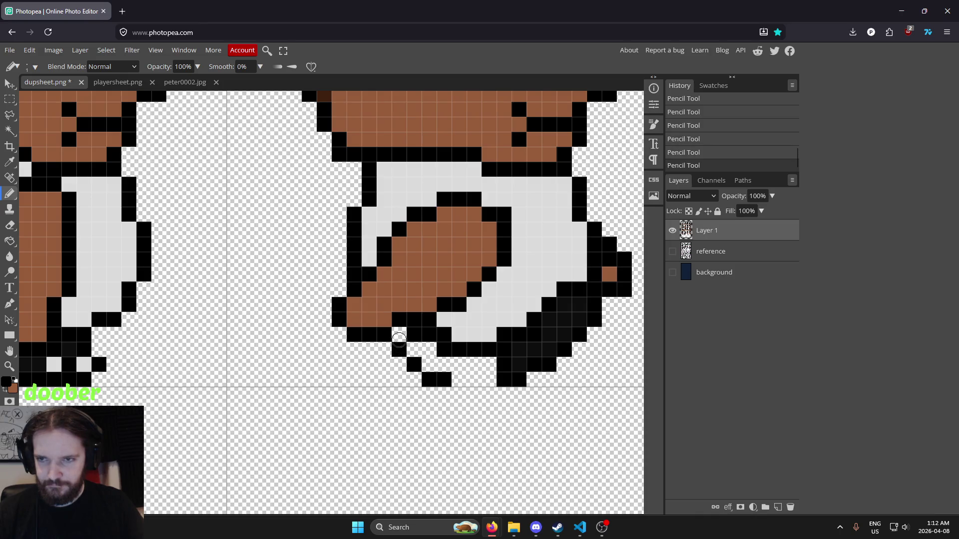
scroll(441, 374, "down", 2)
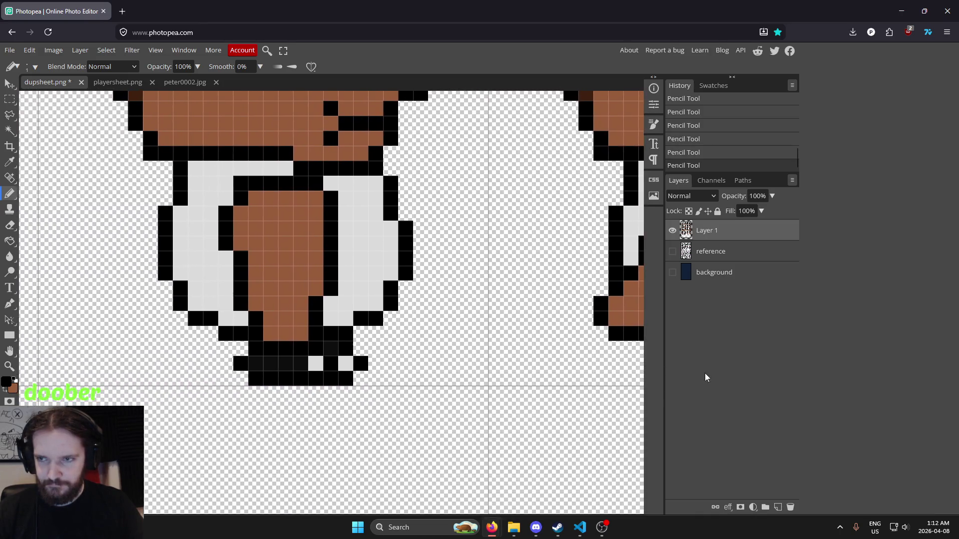
scroll(336, 341, "down", 3)
scroll(344, 352, "up", 5)
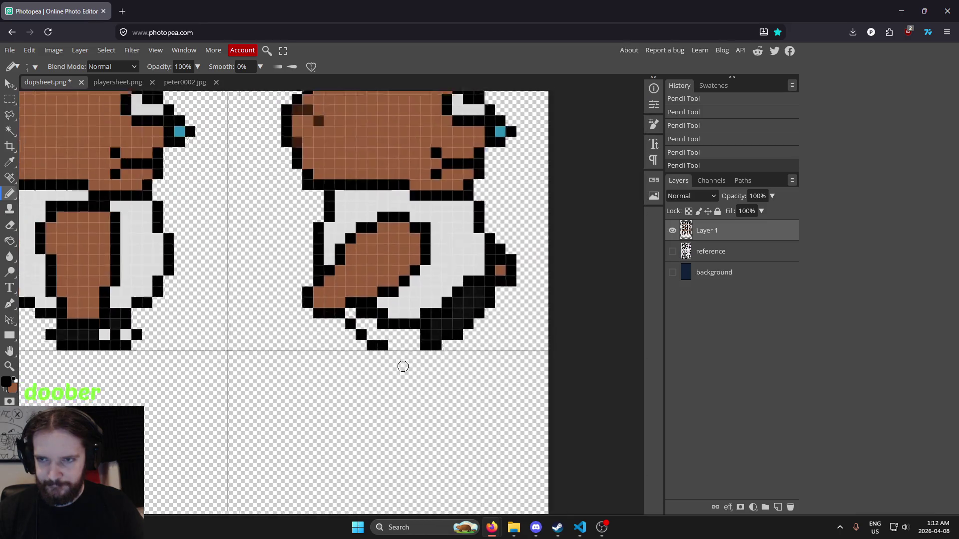
Paint Bucket-fill the two gaps inside the feet with black.
key("i")
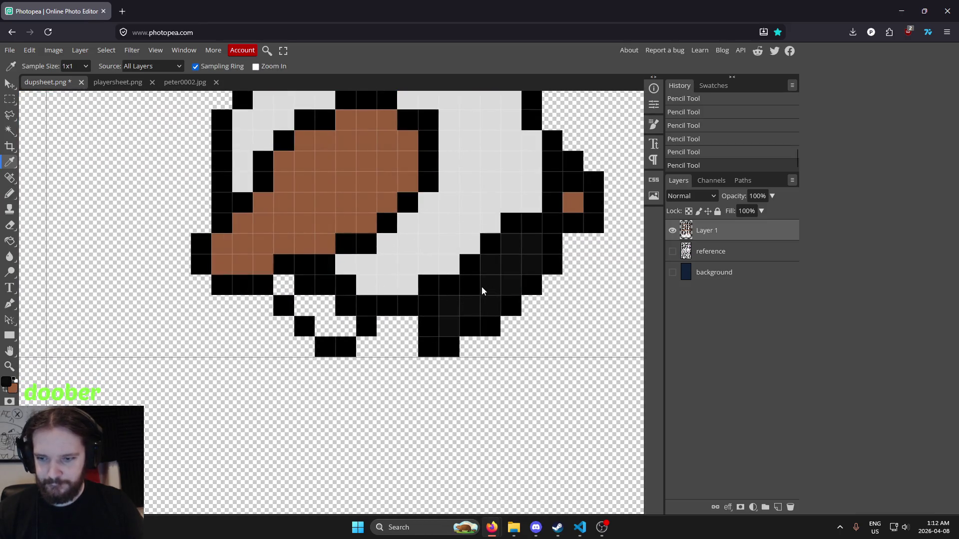
key("g")
left_click(330, 320)
left_click(290, 289)
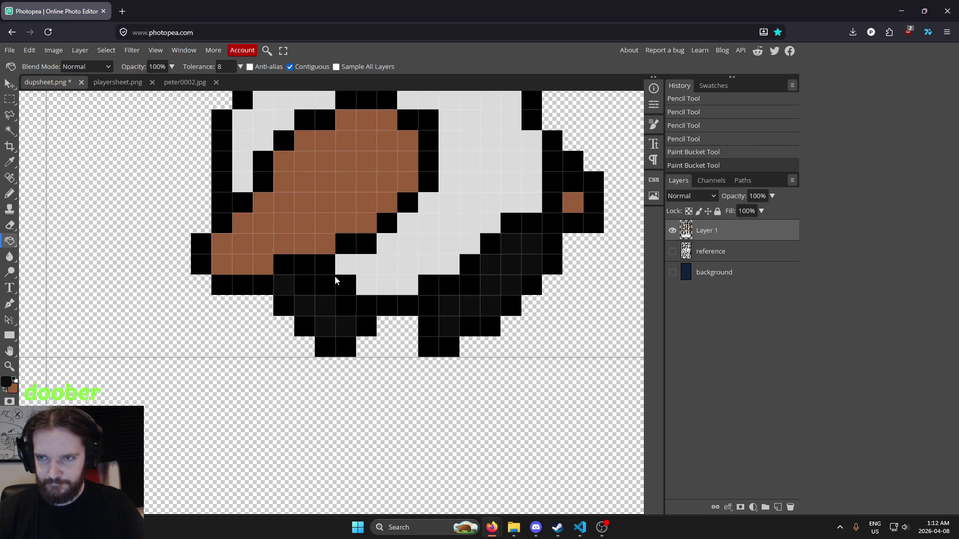
scroll(383, 280, "down", 3)
scroll(383, 282, "down", 3)
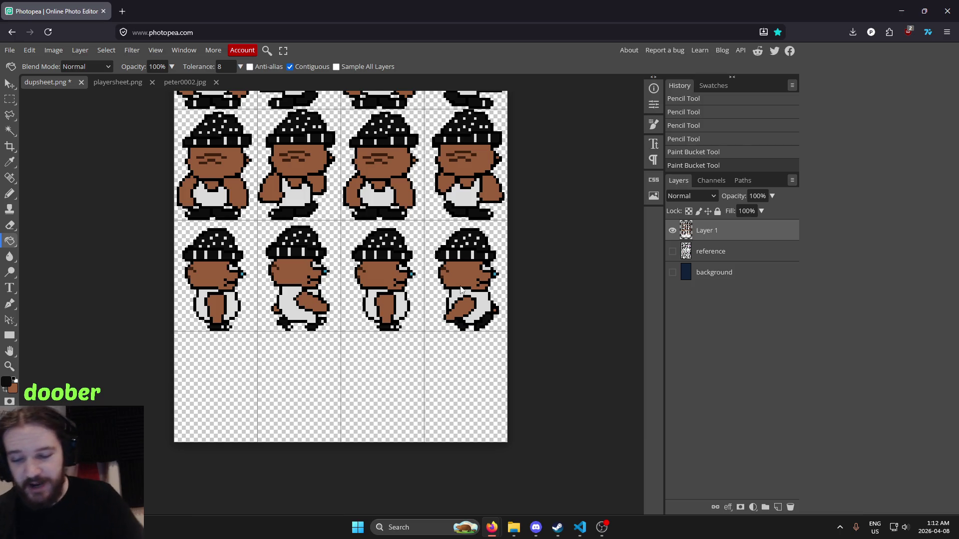
Sample the clothes' light grey and paint two light-grey pixels on the walking sprite's lower body.
scroll(409, 218, "down", 3)
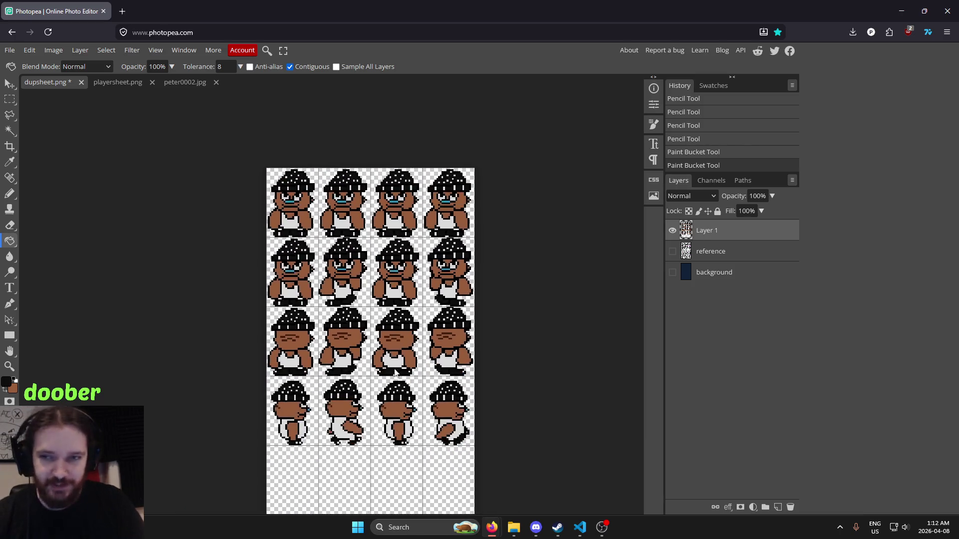
left_click_drag(381, 429, 364, 356)
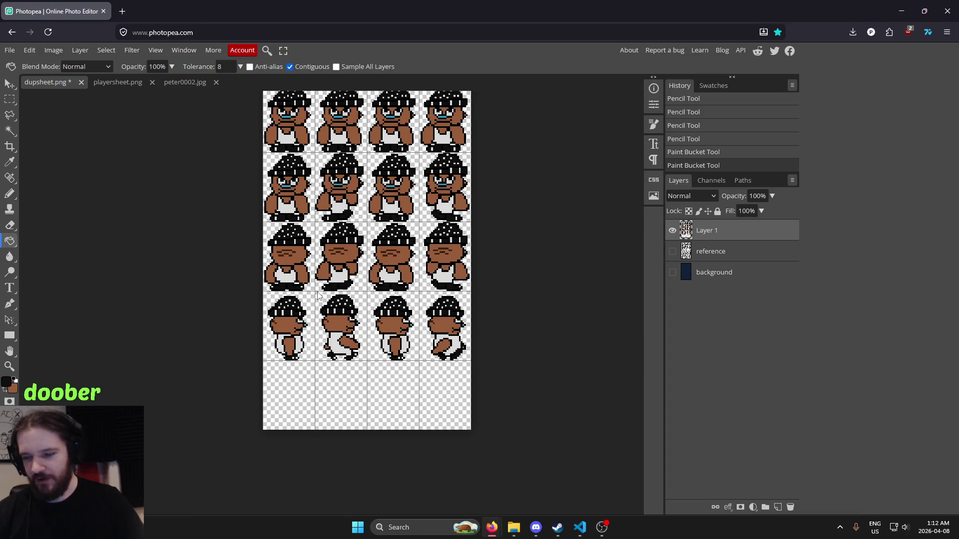
scroll(330, 313, "up", 5)
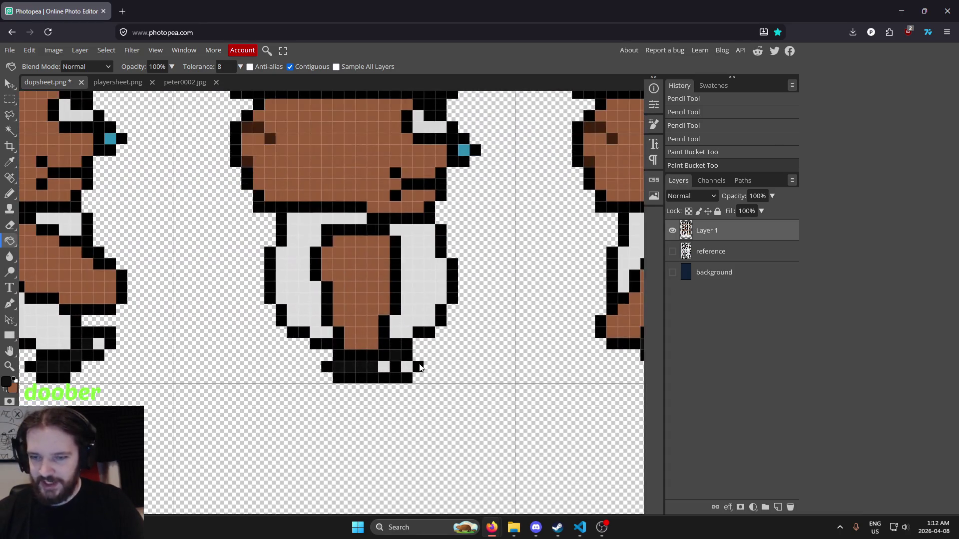
key("i")
left_click(405, 369)
scroll(187, 356, "down", 3)
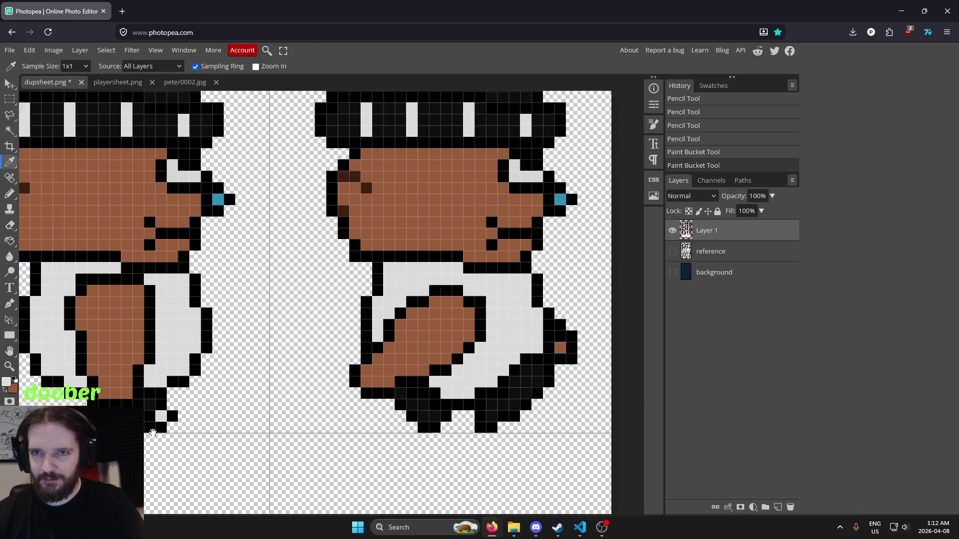
scroll(419, 438, "up", 5)
key("b")
left_click(433, 312)
scroll(434, 313, "down", 3)
scroll(370, 351, "up", 3)
left_click(369, 351)
scroll(370, 351, "down", 5)
scroll(440, 390, "left", 3)
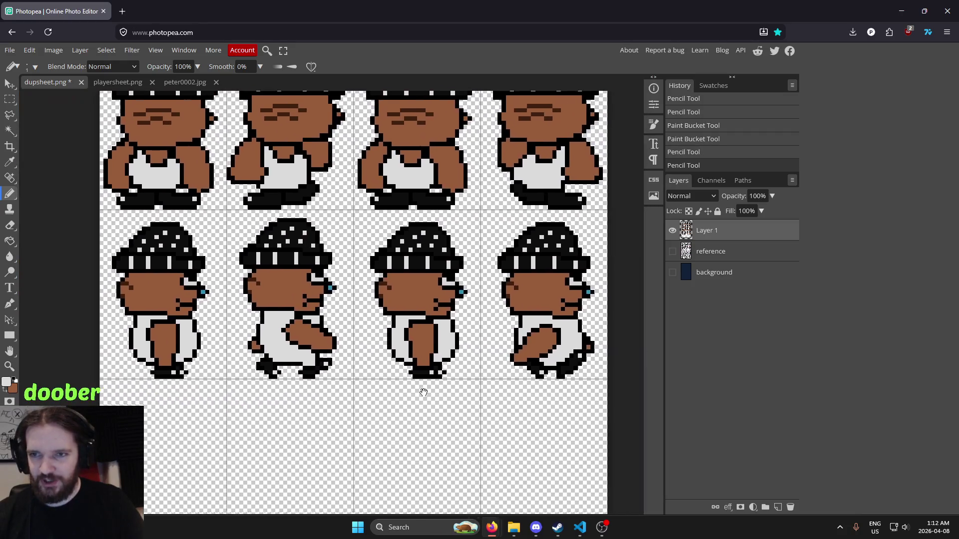
scroll(337, 292, "up", 3)
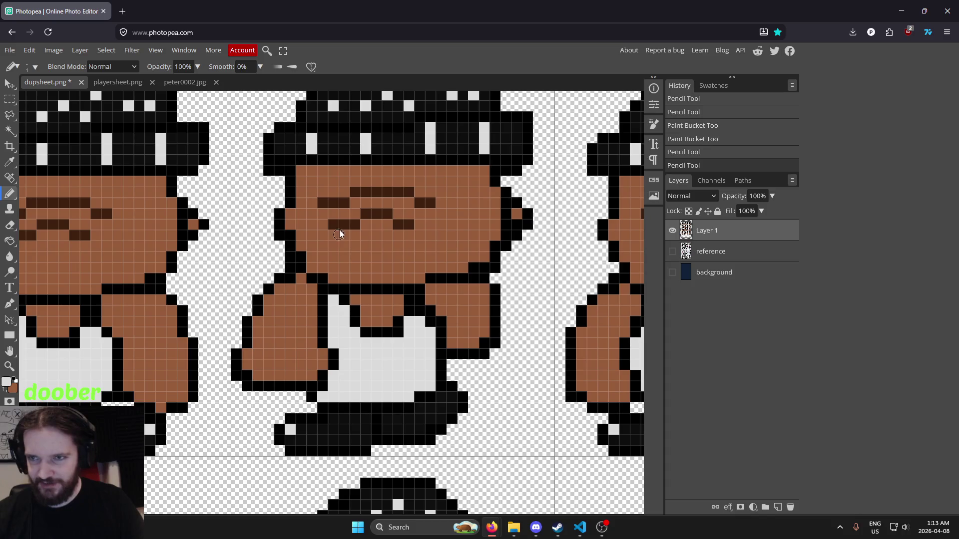
Sample the eyebrow's dark brown and paint three pixels down the first sprite's shirt.
key("i")
left_click(338, 223)
scroll(359, 239, "down", 5)
scroll(463, 250, "up", 5)
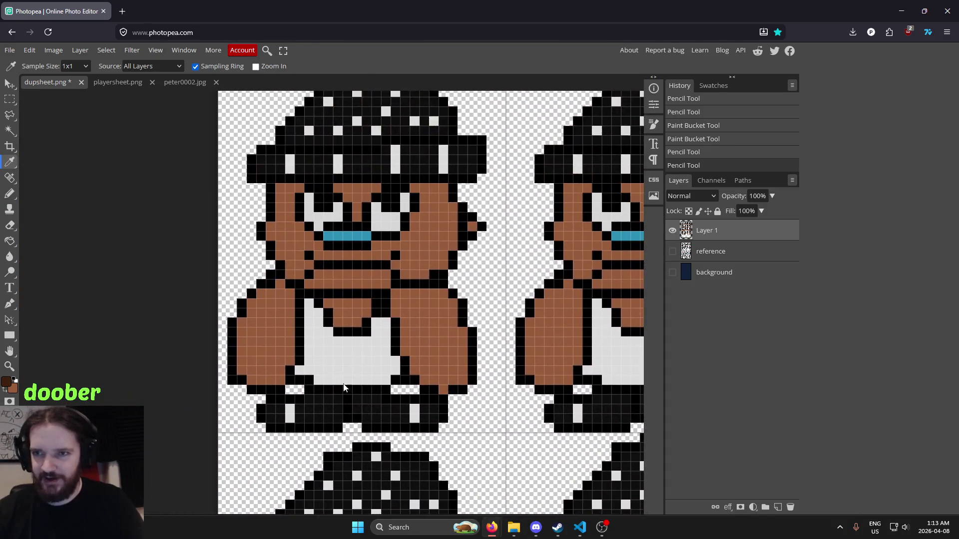
scroll(344, 388, "up", 3)
key("b")
left_click(286, 298)
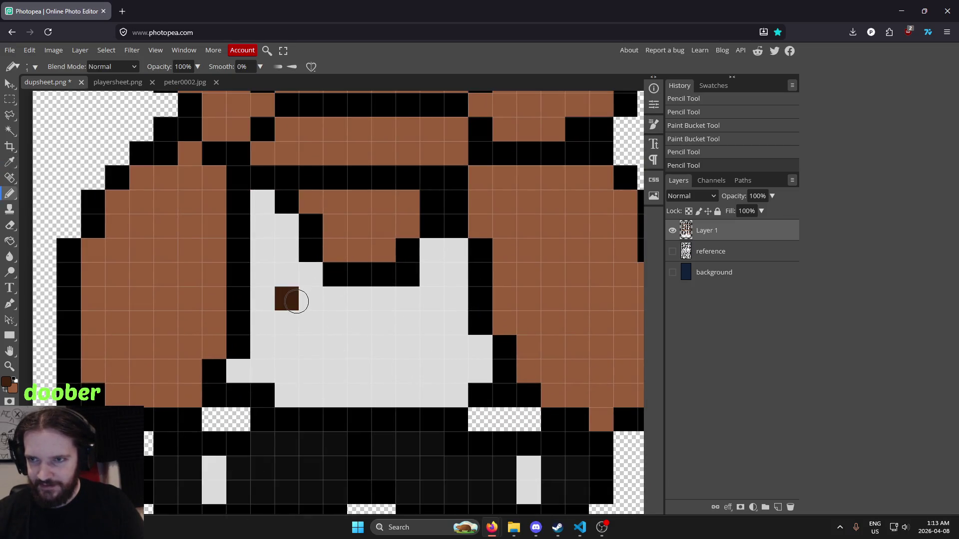
left_click(286, 322)
left_click(287, 346)
Widen the dark-brown stain into a block and select it with the rectangular marquee.
left_click(307, 345)
left_click_drag(311, 322, 334, 322)
left_click(335, 346)
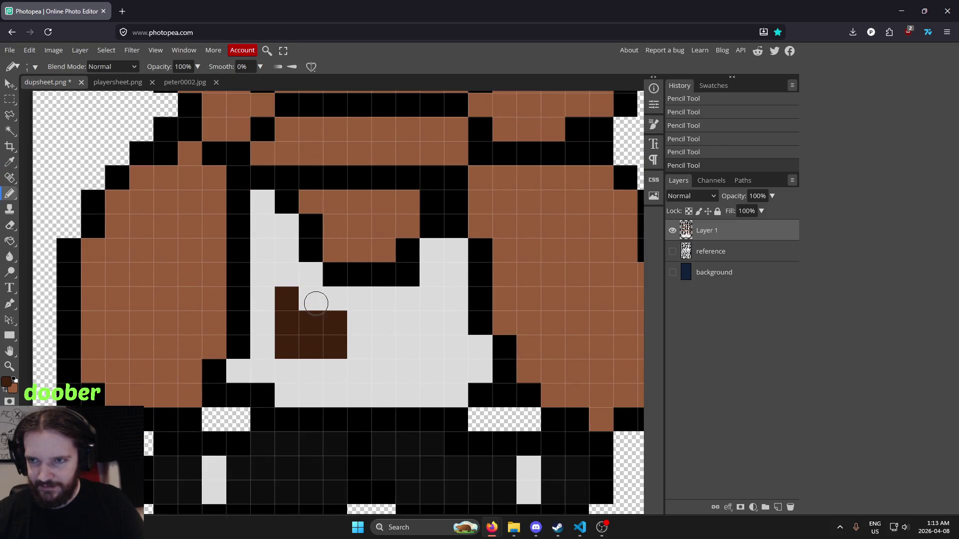
left_click(363, 326)
scroll(337, 350, "down", 5)
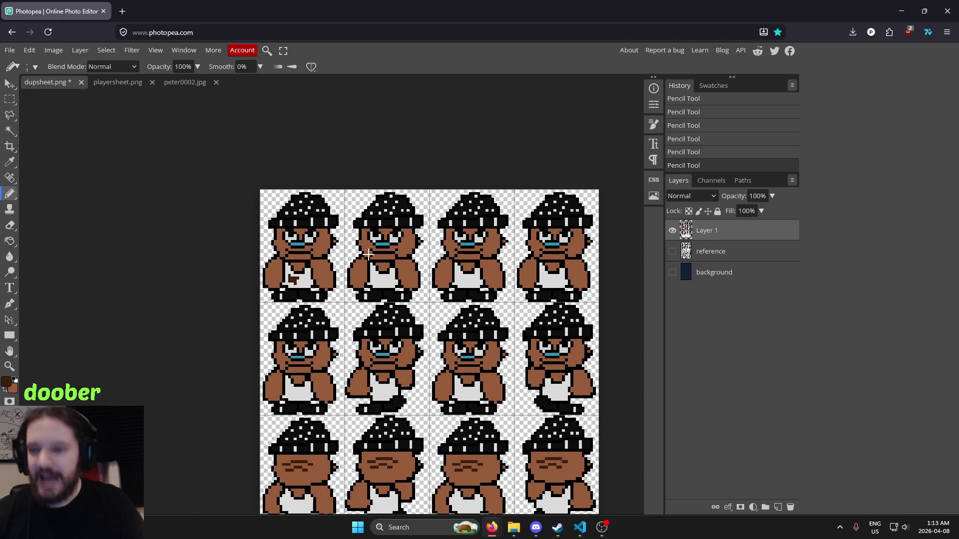
scroll(325, 289, "up", 6)
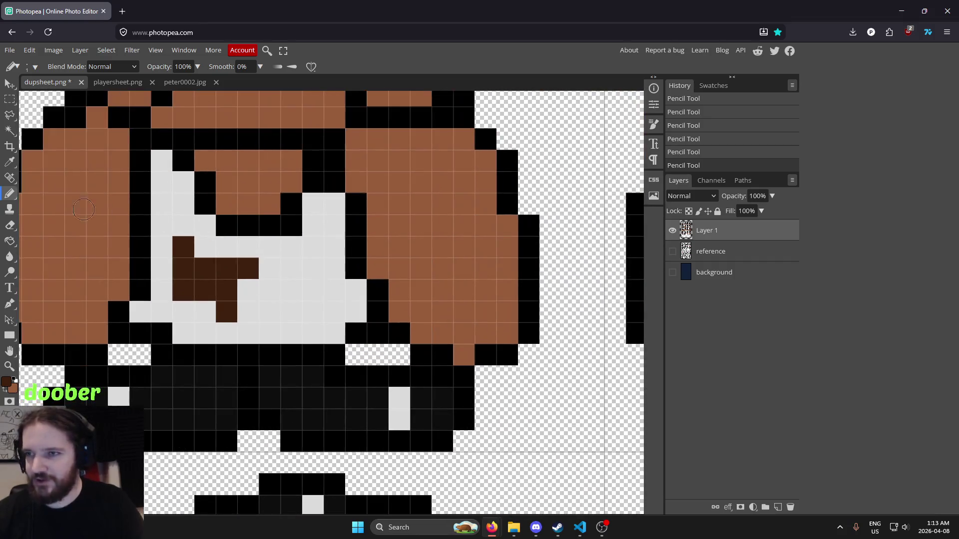
left_click(9, 105)
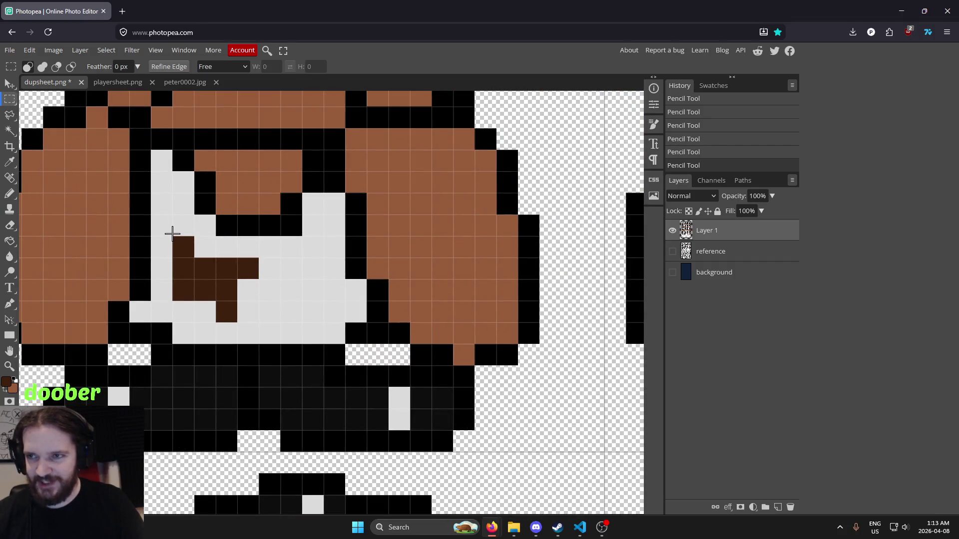
left_click_drag(173, 235, 257, 310)
Reselect the stain, paste a copy and move it onto the second sprite's shirt.
left_click(178, 256)
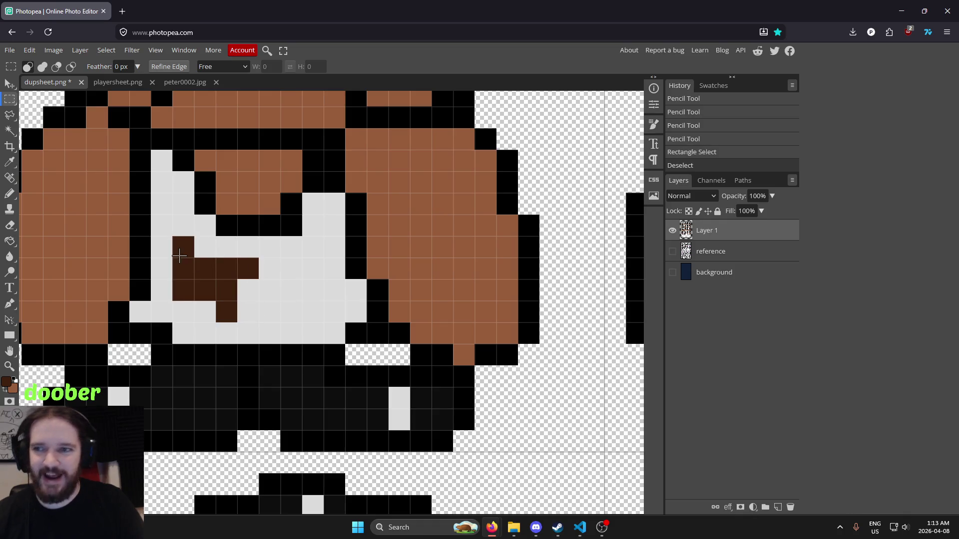
mouse_move(171, 241)
left_mouse_down()
mouse_move(257, 306)
mouse_move(258, 321)
left_mouse_up()
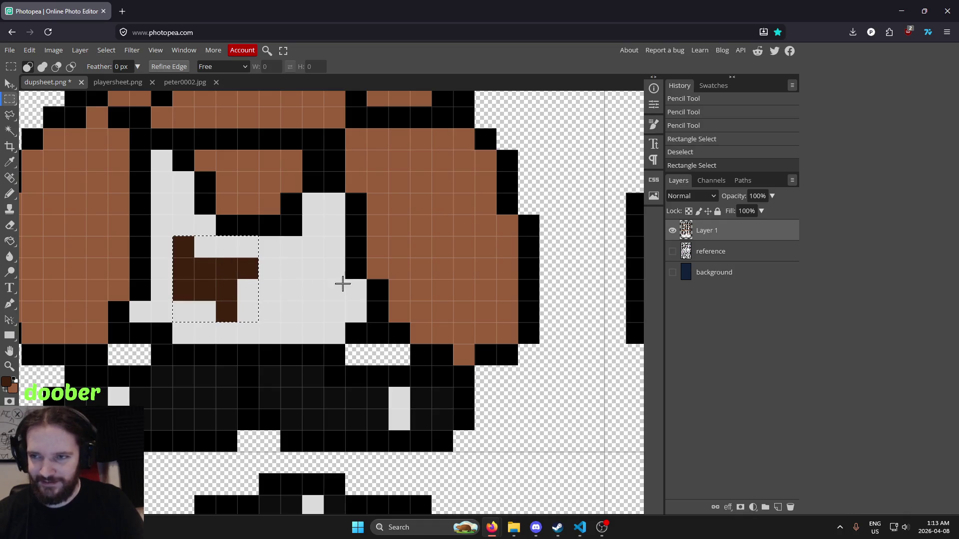
scroll(372, 277, "down", 2)
scroll(372, 277, "down", 2)
key("ctrl+v")
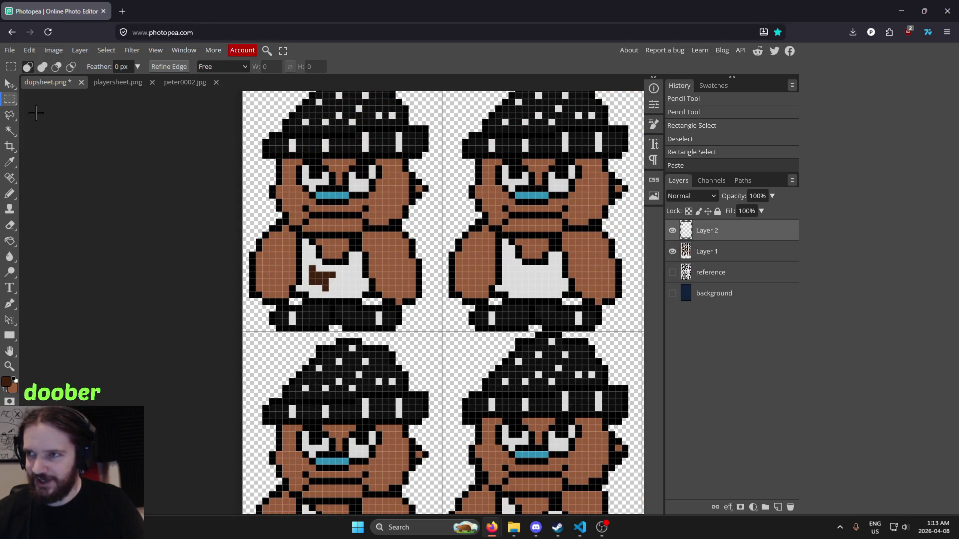
left_click(12, 86)
left_click_drag(322, 277, 509, 278)
key("Right")
key("Right")
scroll(506, 199, "right", 3)
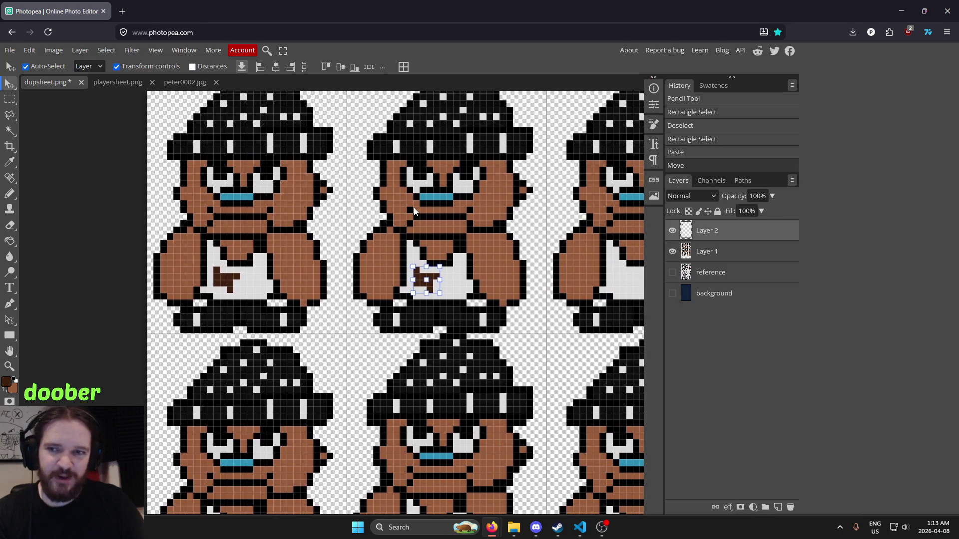
Paste more stain copies shifted toward the next sprites, then undo the misplaced ones.
key("ctrl+v")
key("Right")
key("Right")
key("Right")
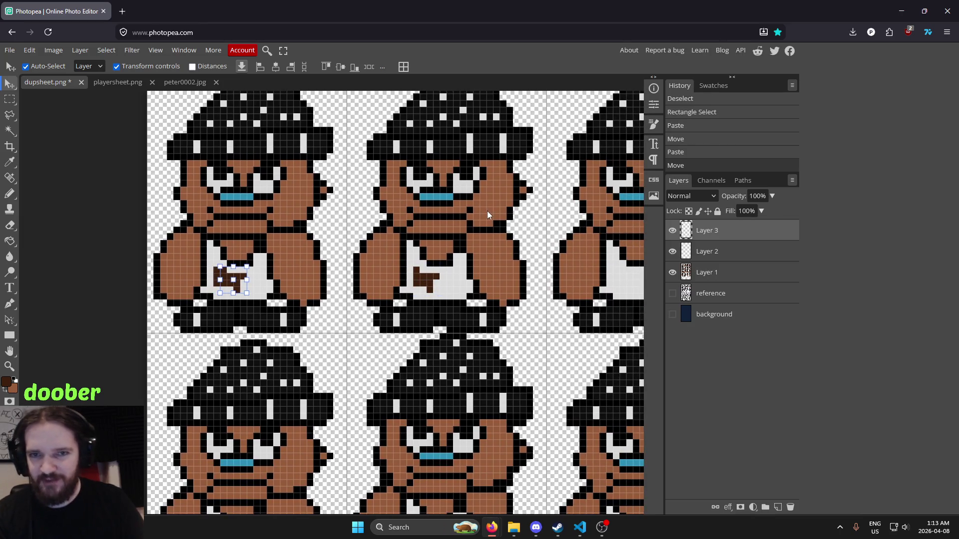
key("shift+Right")
key("shift+Right")
key("shift+Right")
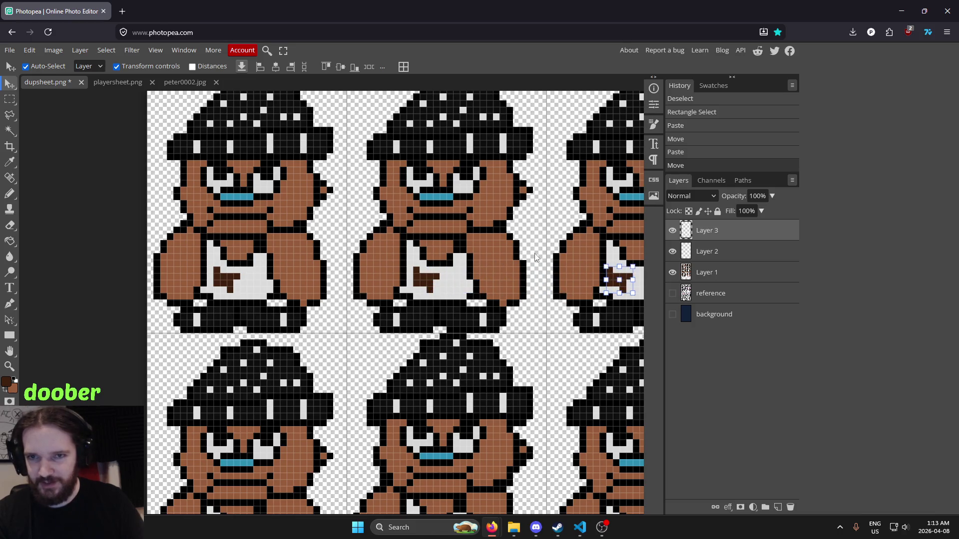
scroll(326, 265, "right", 5)
key("Right")
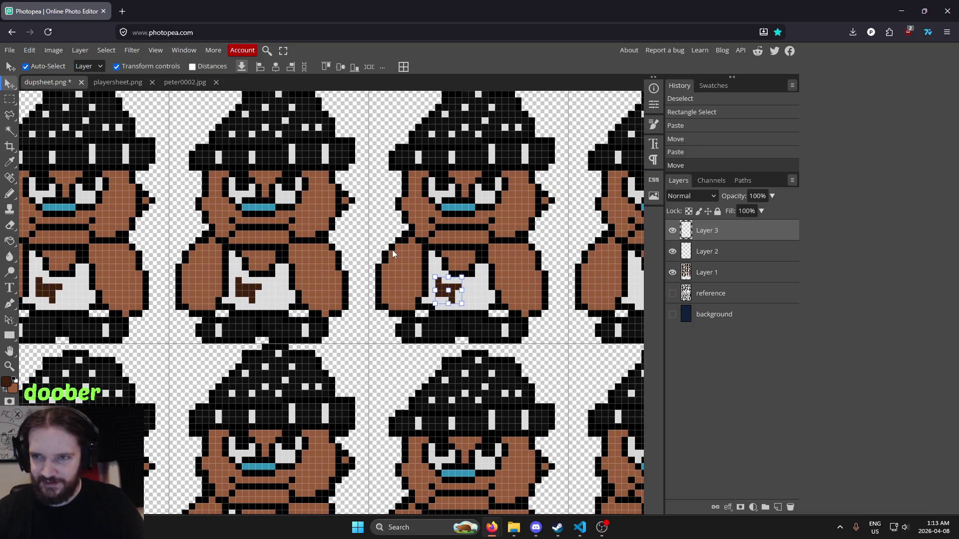
key("ctrl+v")
left_click_drag(309, 244, 464, 256)
key("Right")
key("Right")
key("Right")
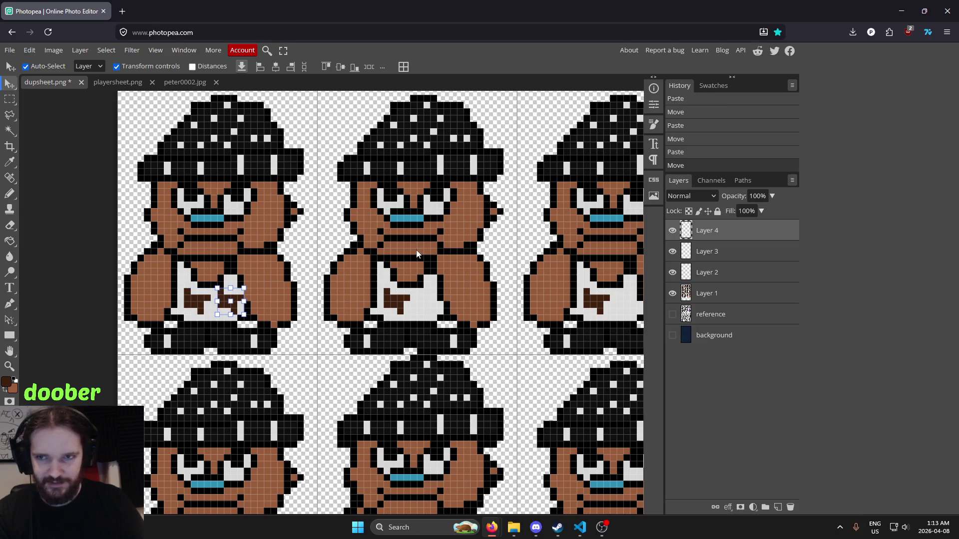
key("ctrl+z")
key("ctrl+z")
key("ctrl+z")
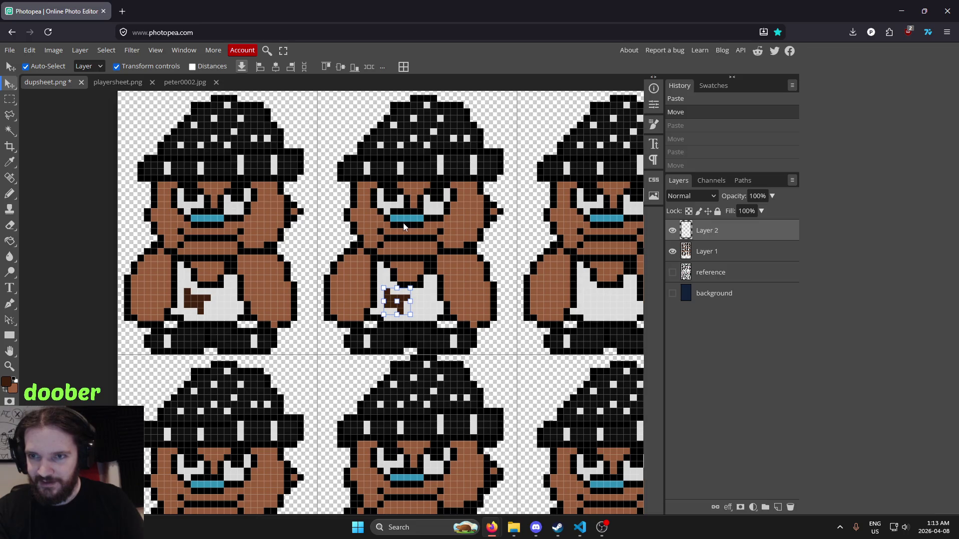
Paste a fresh stain copy and nudge it into place on sprite 3's shirt.
key("ctrl+v")
key("Right")
key("Right")
key("Right")
key("Right")
key("Right")
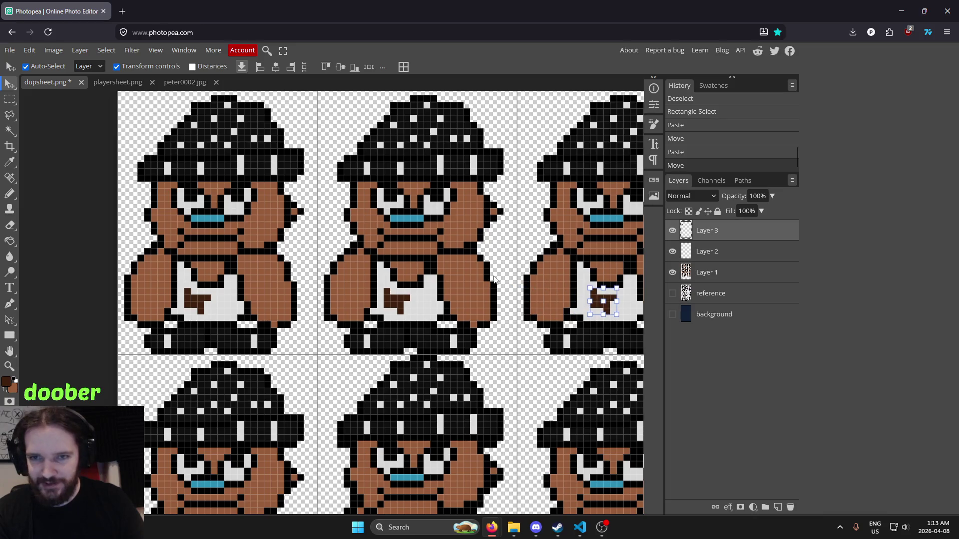
left_click_drag(494, 279, 326, 283)
key("Left")
Paste another stain copy and nudge it onto sprite 4's shirt.
key("ctrl+v")
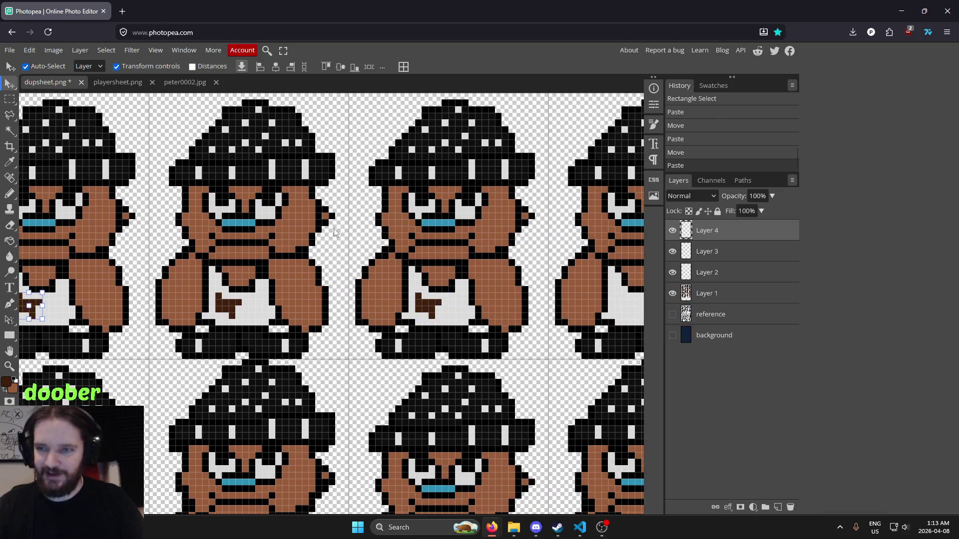
key("Right")
key("Right")
key("Right")
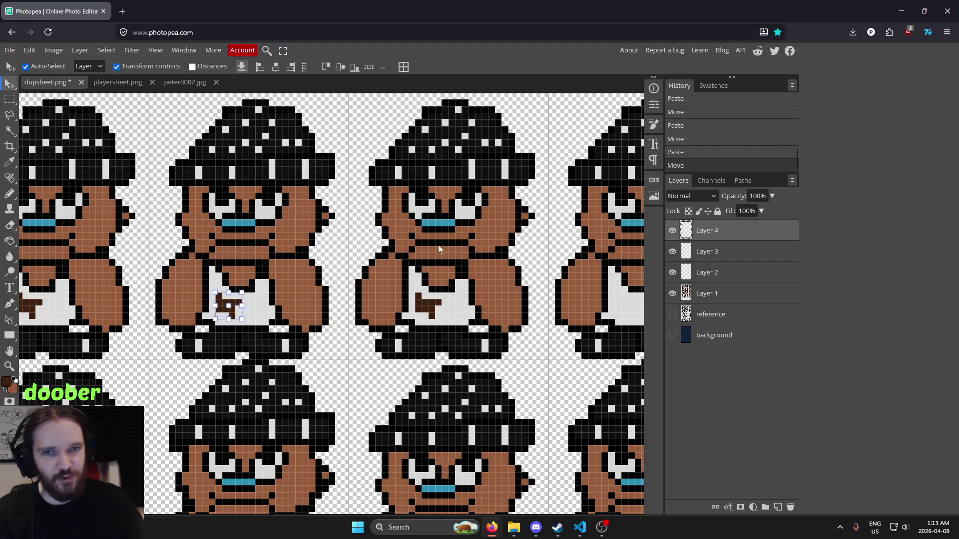
key("Right")
key("Right")
key("Right")
left_click_drag(395, 253, 311, 265)
key("Right")
key("Right")
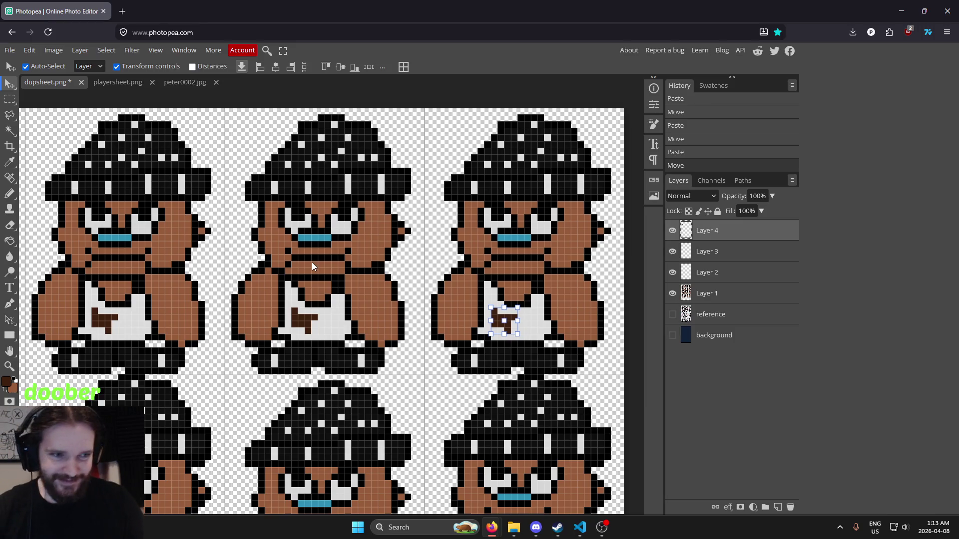
Paste a copy of the T logo and shift it down onto a second-row sprite.
scroll(312, 265, "down", 4)
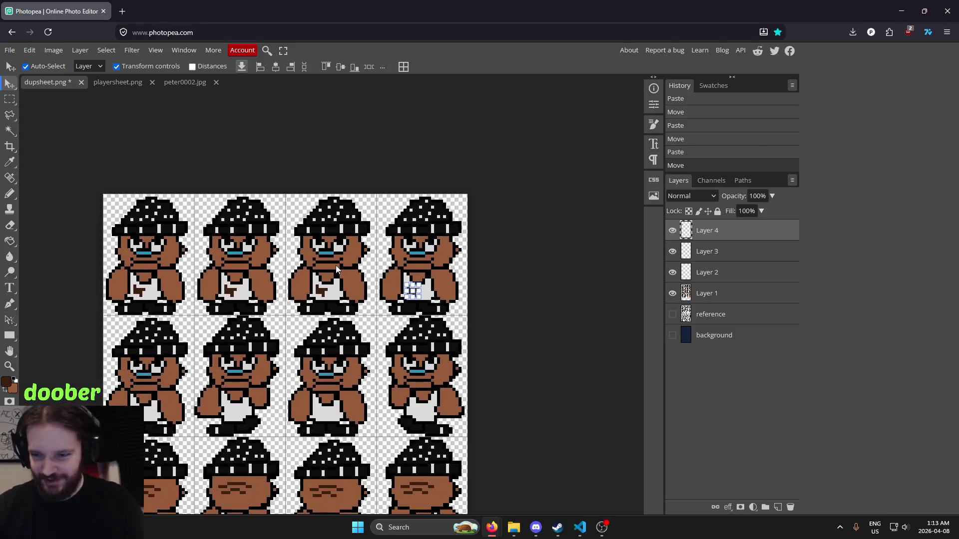
left_click_drag(299, 301, 462, 277)
key("ctrl+v")
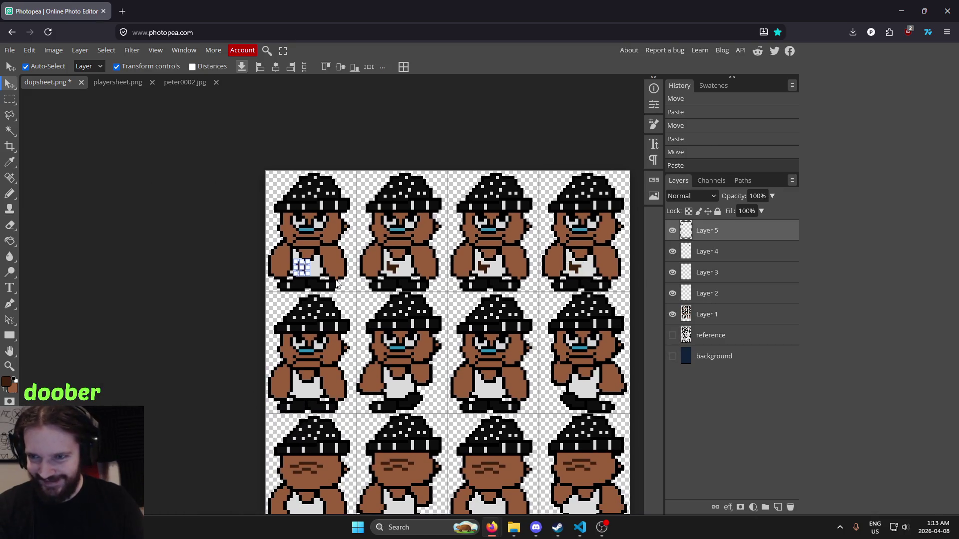
scroll(419, 285, "down", 1)
scroll(418, 285, "left", 1)
key("shift+Down")
key("shift+Down")
key("shift+Down")
key("shift+Down")
scroll(381, 289, "up", 5)
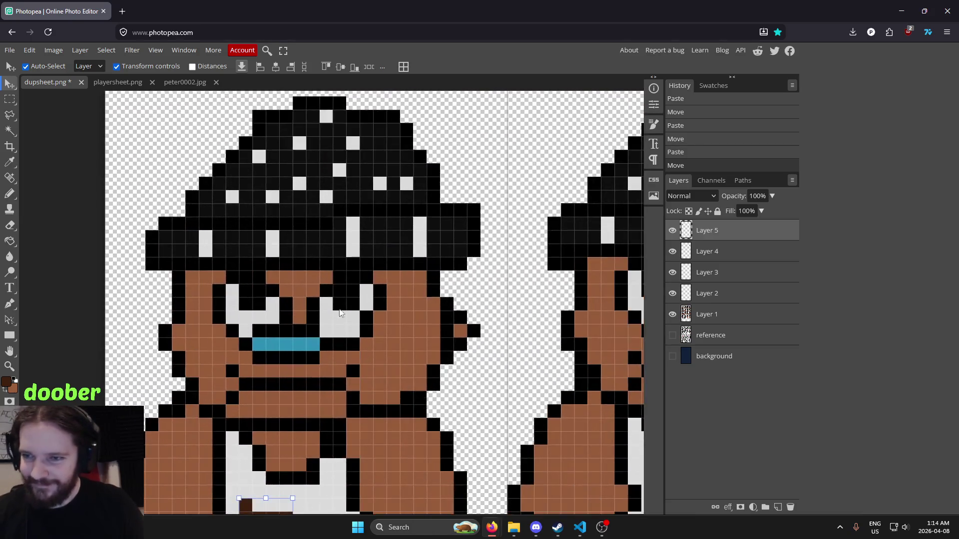
scroll(417, 200, "down", 4)
scroll(405, 212, "up", 4)
scroll(406, 228, "down", 4)
scroll(426, 232, "up", 3)
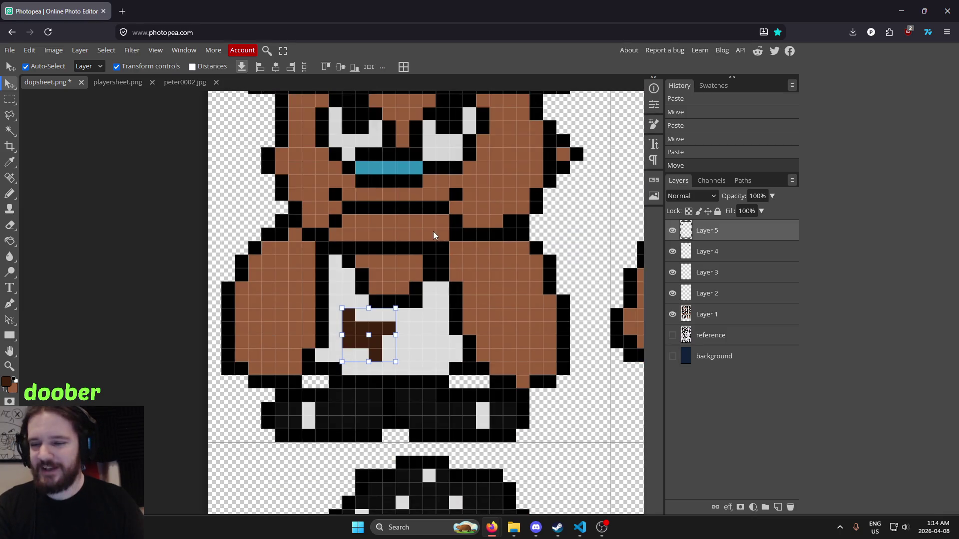
Paste another T logo copy and nudge it onto the middle sprite's chest.
key("ctrl+v")
left_click_drag(424, 231, 418, 211)
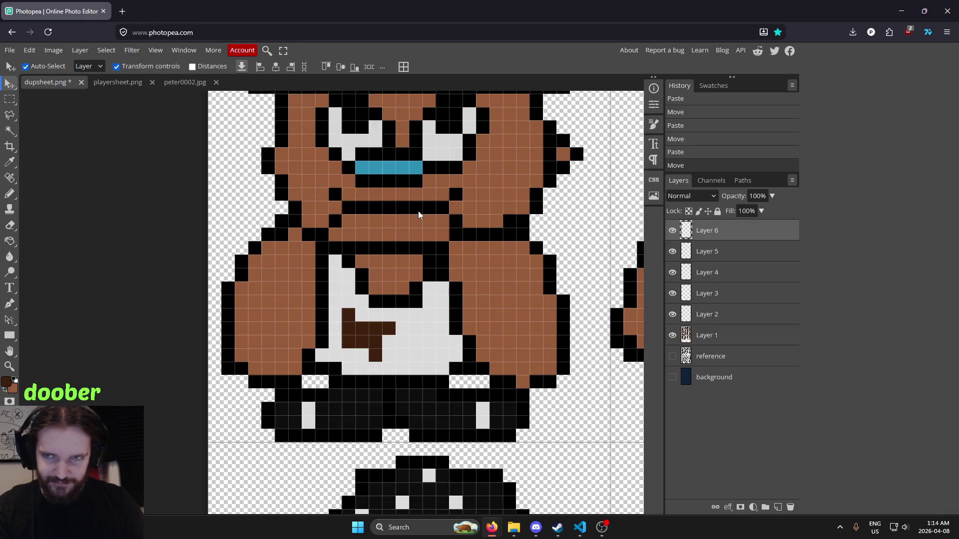
scroll(419, 223, "down", 5)
left_click_drag(385, 285, 353, 417)
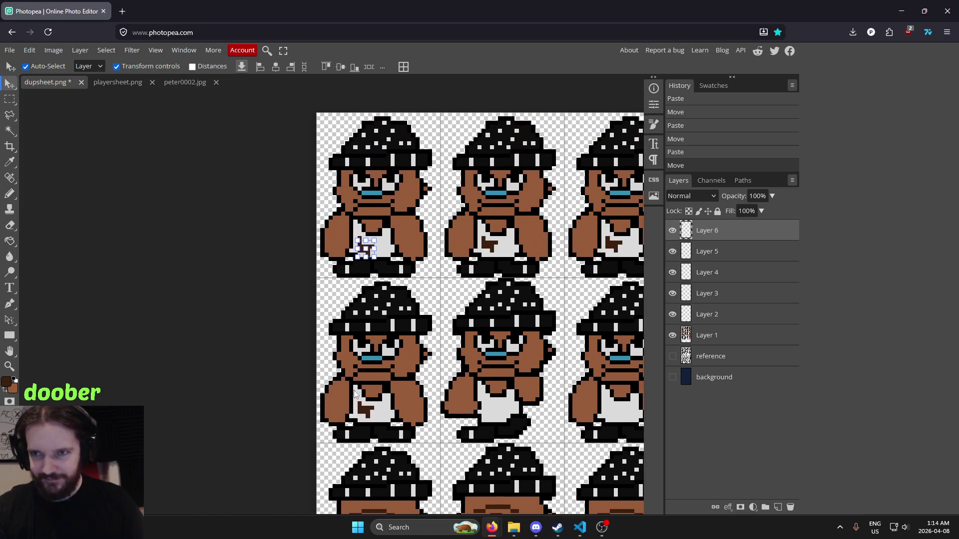
key("Down")
key("Down")
key("Down")
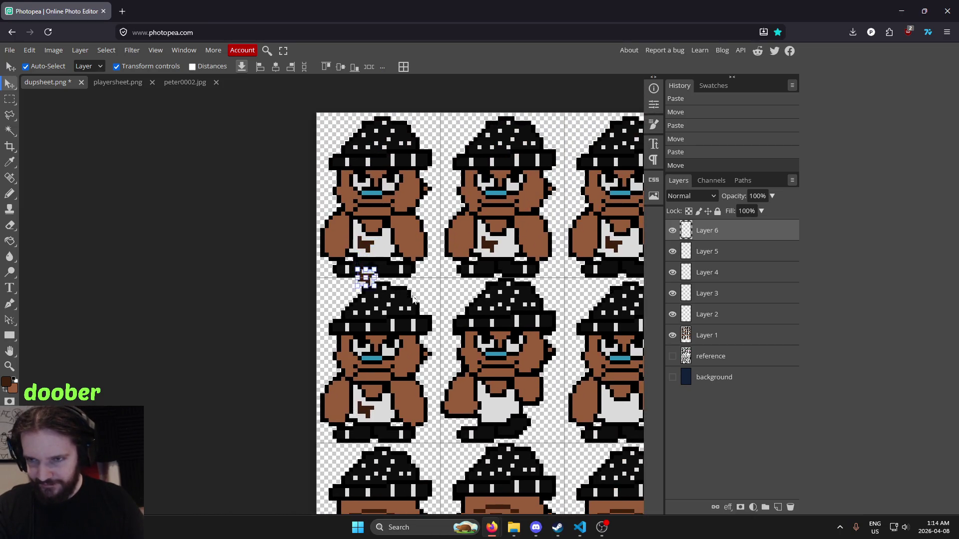
scroll(418, 391, "up", 3)
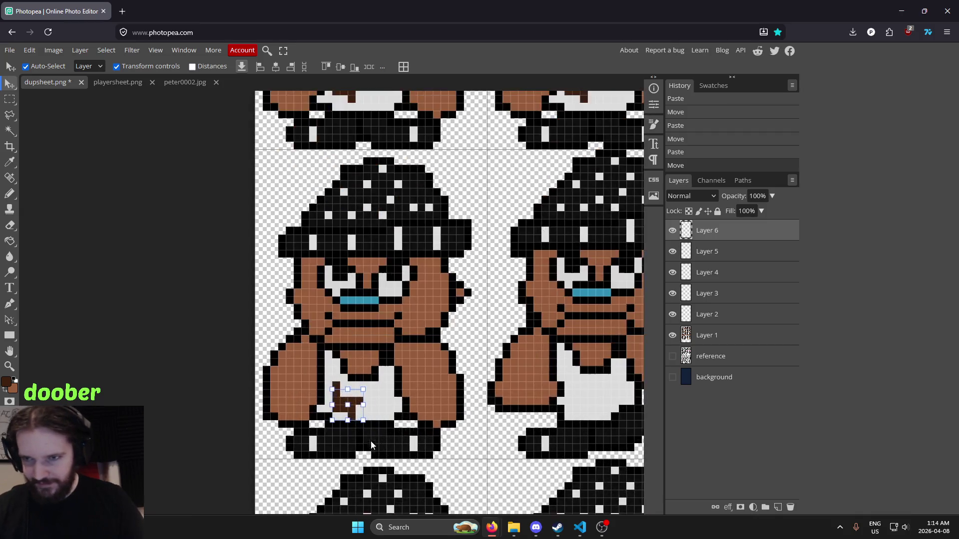
key("Up")
left_click_drag(489, 373, 402, 378)
key("Right")
key("Right")
key("Right")
key("Right")
key("Right")
key("Up")
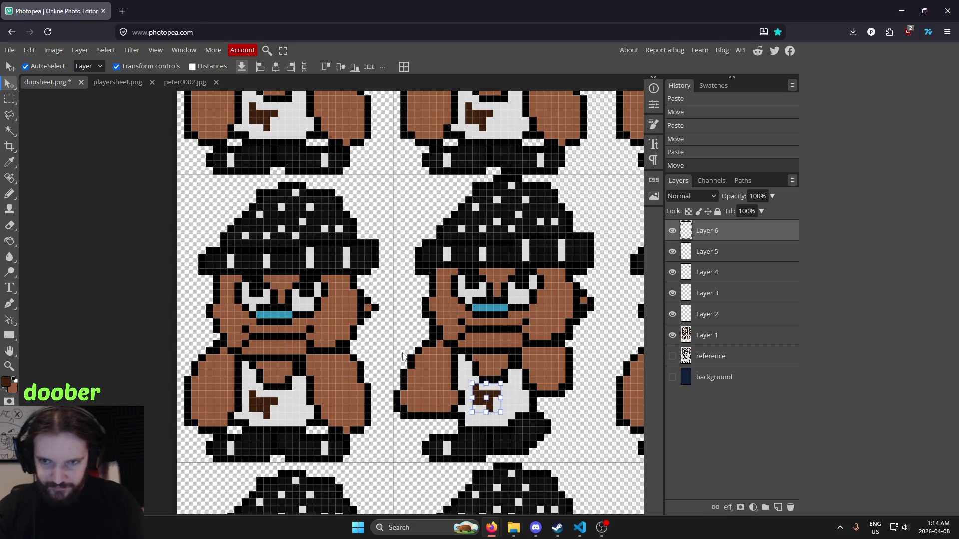
scroll(401, 359, "down", 4)
scroll(414, 326, "up", 2)
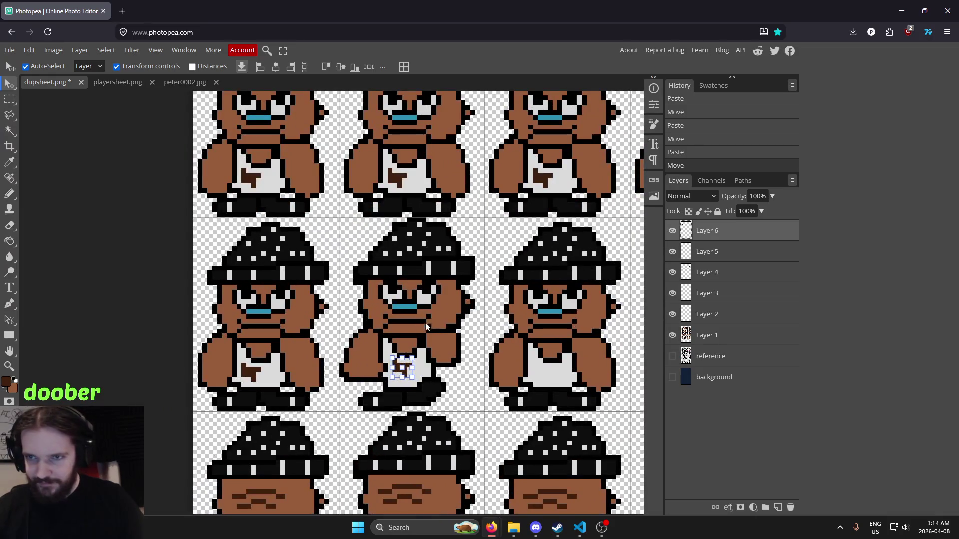
Paste a third T logo copy and move it across and down onto the next sprite's chest.
key("ctrl+v")
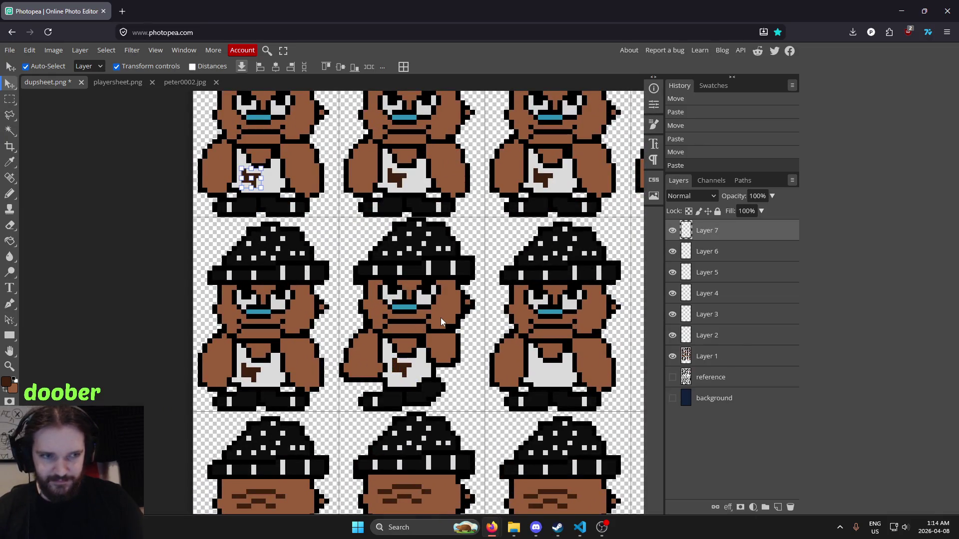
key("Right")
key("Right")
key("Right")
key("shift+Right")
key("shift+Right")
key("shift+Right")
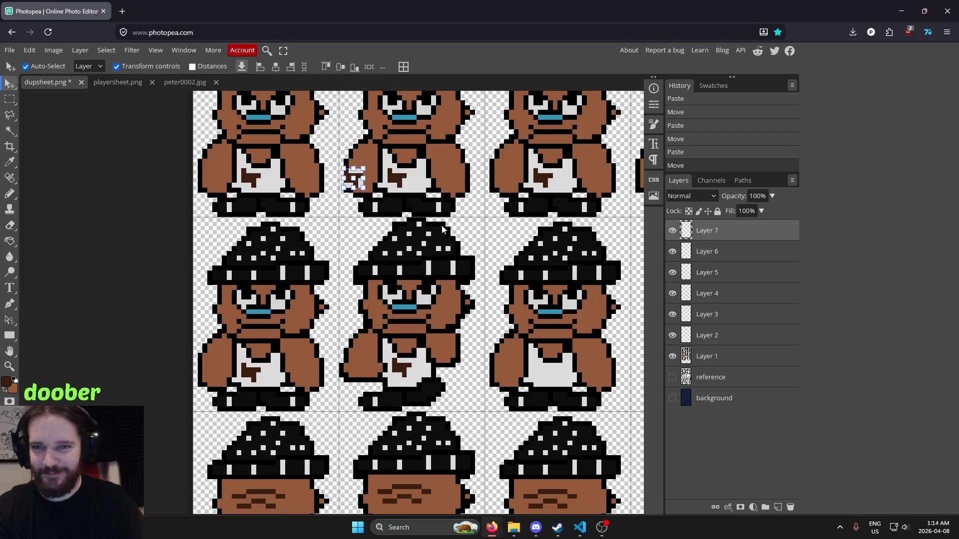
left_click_drag(448, 255, 376, 275)
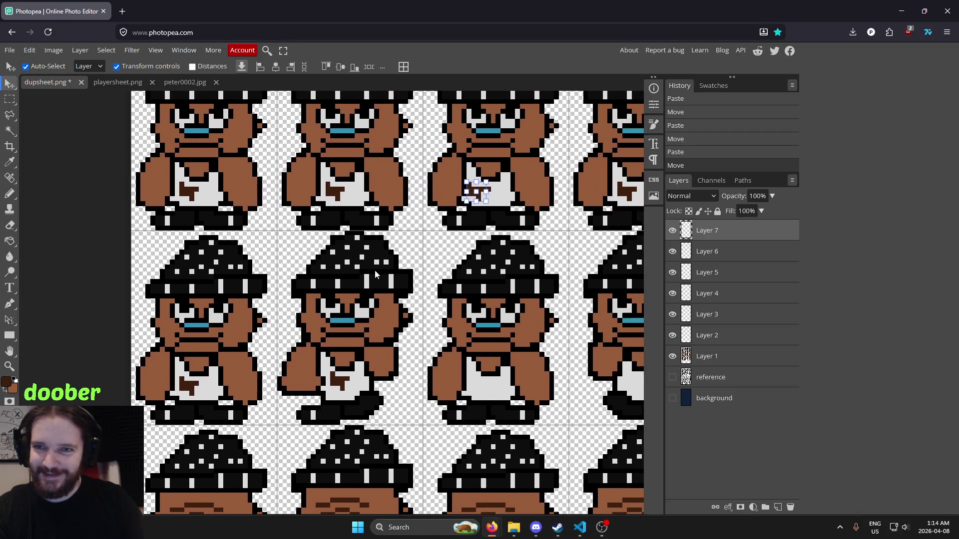
key("shift+Down")
key("shift+Down")
key("shift+Down")
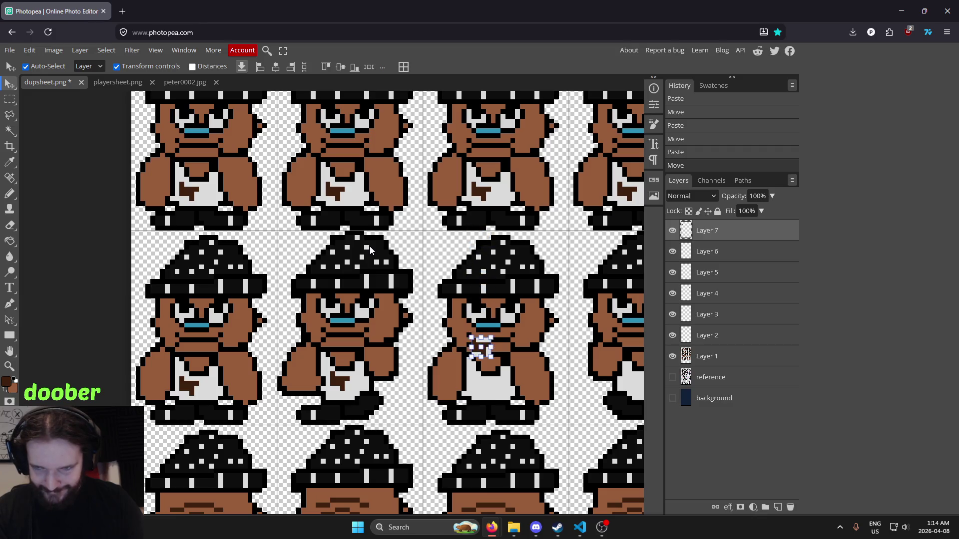
scroll(508, 358, "up", 3)
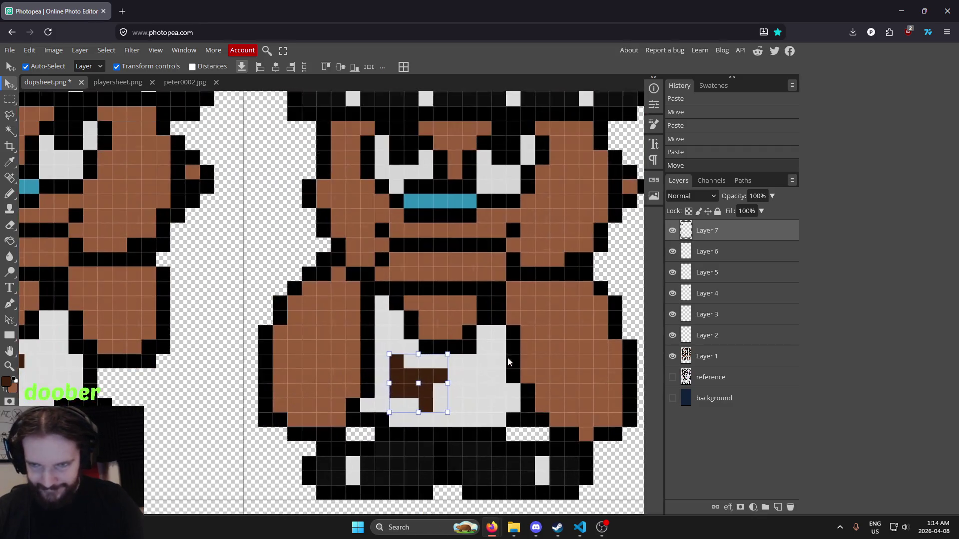
scroll(599, 360, "left", 3)
scroll(589, 369, "down", 1)
scroll(589, 369, "up", 1)
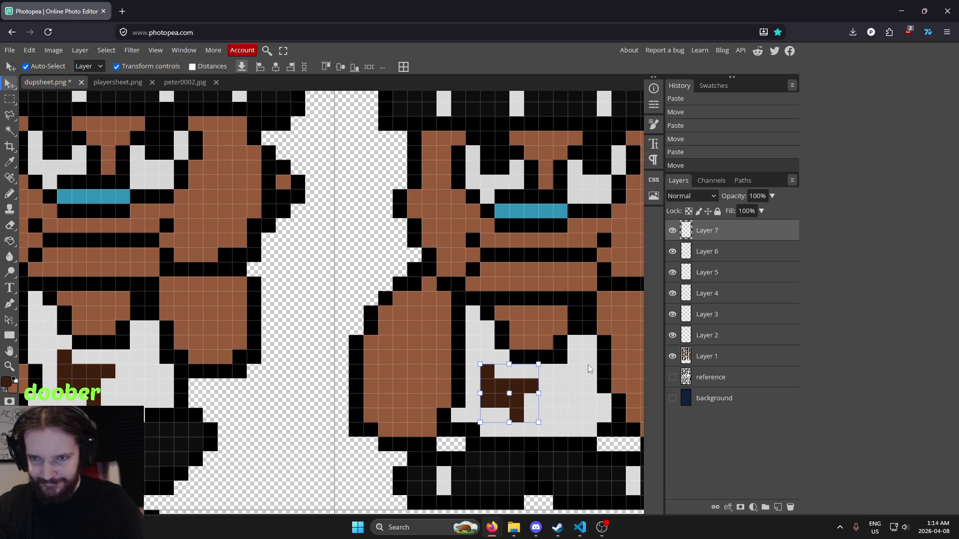
scroll(585, 364, "down", 3)
scroll(414, 313, "up", 3)
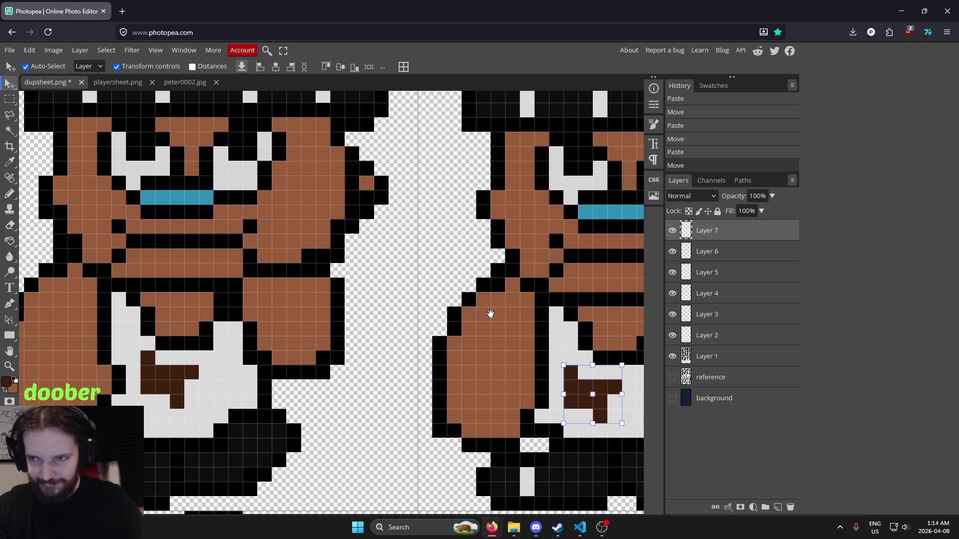
left_click_drag(462, 310, 415, 311)
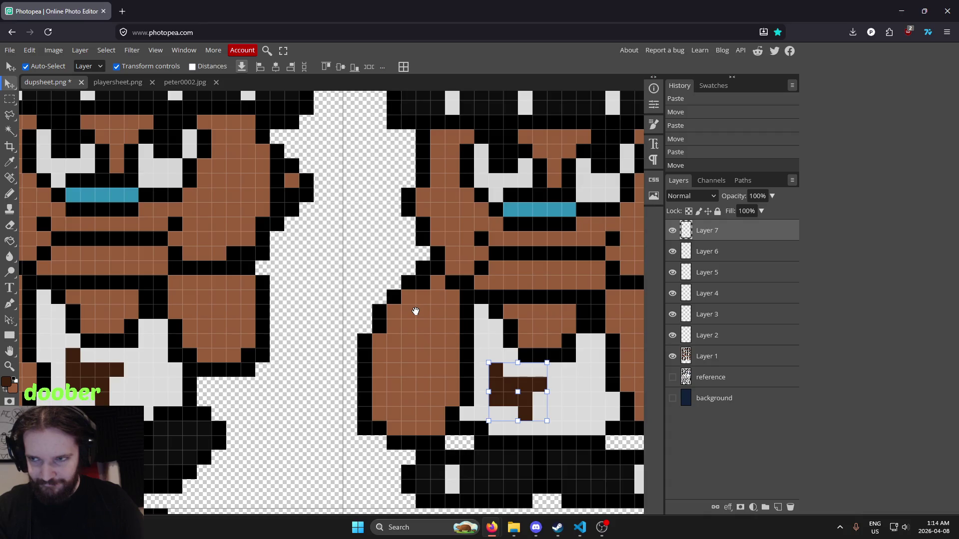
scroll(416, 311, "down", 3)
scroll(279, 321, "up", 3)
scroll(278, 321, "down", 1)
scroll(603, 316, "up", 1)
left_click_drag(603, 316, 287, 311)
scroll(287, 310, "down", 1)
scroll(578, 316, "up", 1)
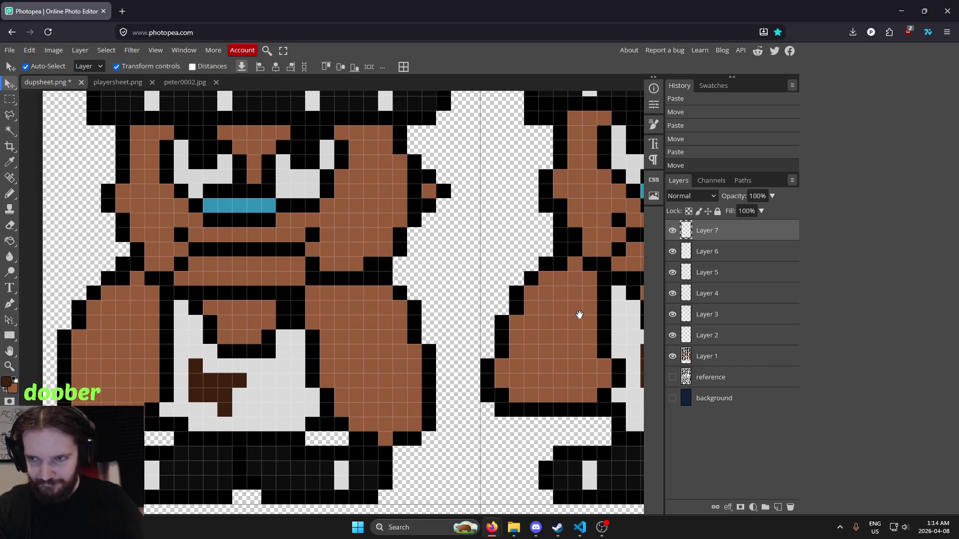
scroll(578, 316, "down", 1)
scroll(358, 313, "up", 1)
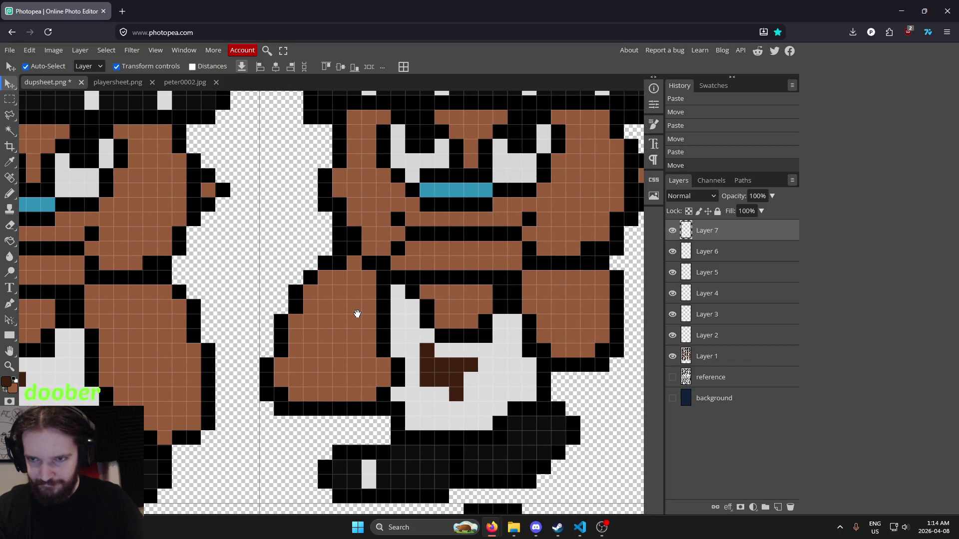
scroll(359, 314, "down", 1)
scroll(417, 312, "up", 1)
left_click_drag(437, 314, 438, 313)
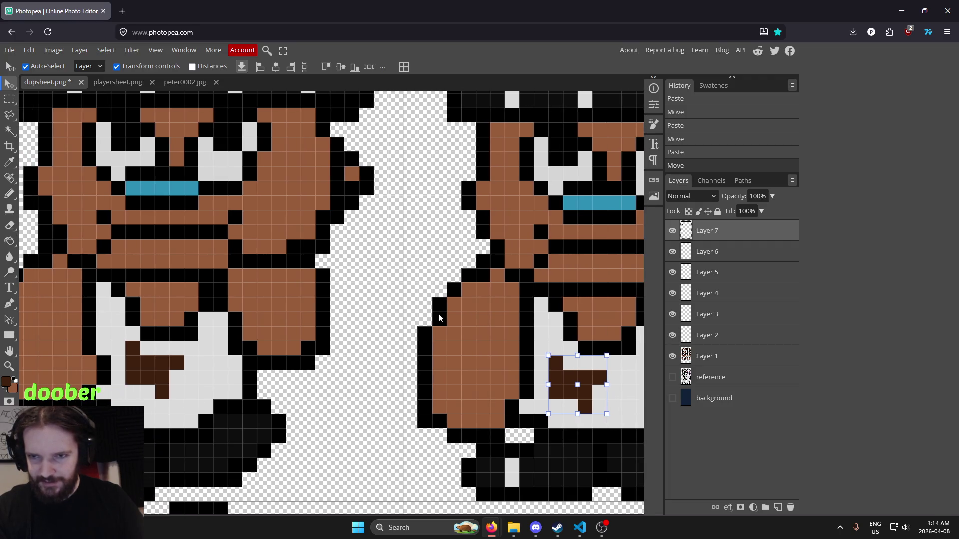
scroll(292, 324, "left", 5)
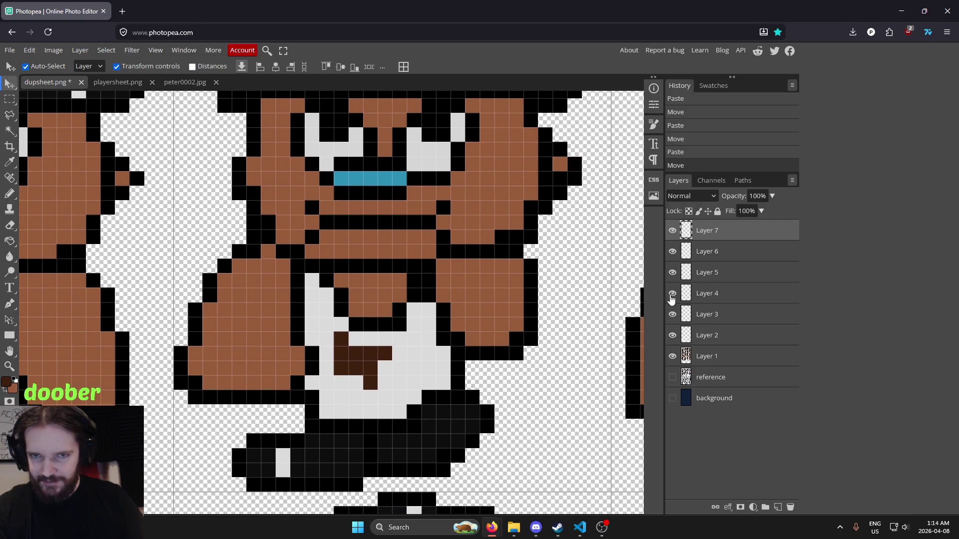
Adjust Layer 6's T logo vertically by a pixel to sit on the shirt.
left_click(717, 264)
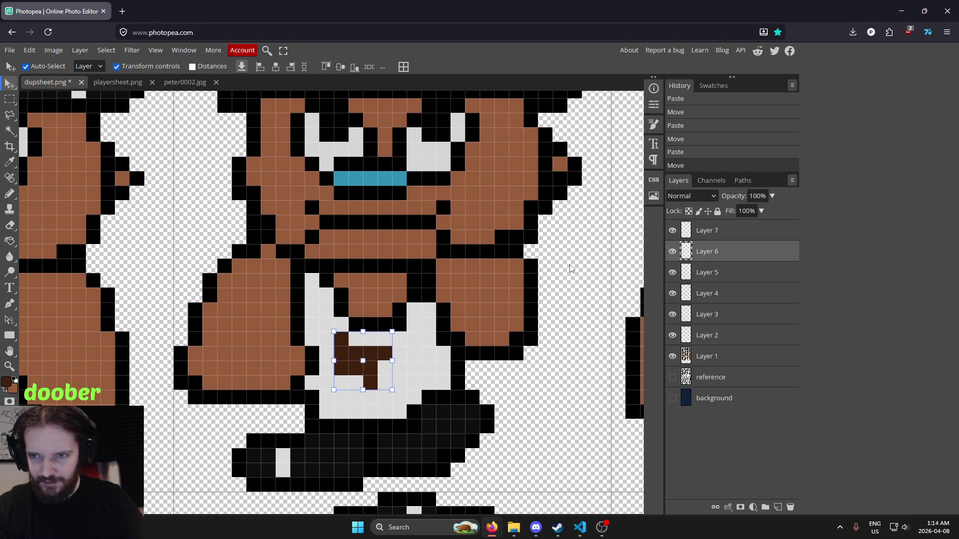
scroll(561, 279, "right", 3)
scroll(531, 274, "right", 5)
key("Down")
left_click_drag(358, 289, 461, 287)
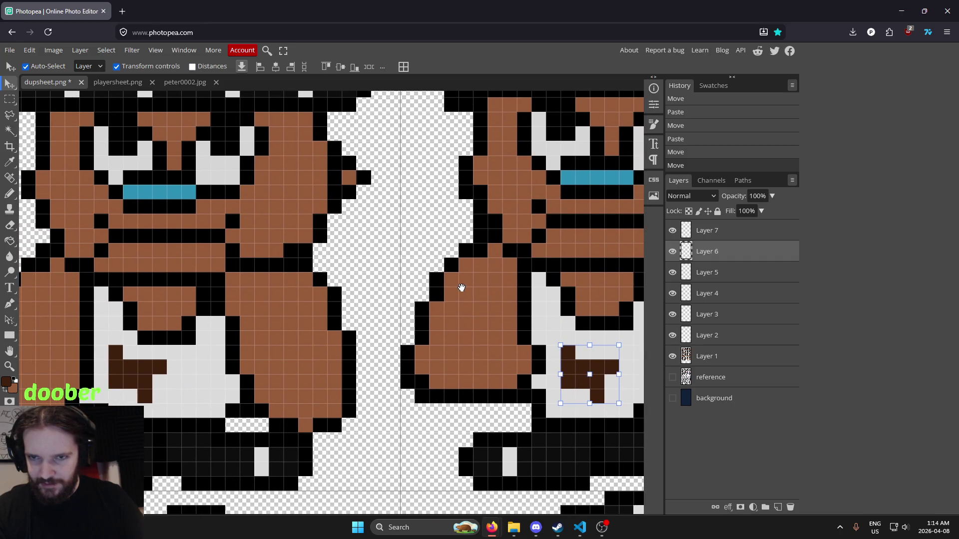
key("ctrl+z")
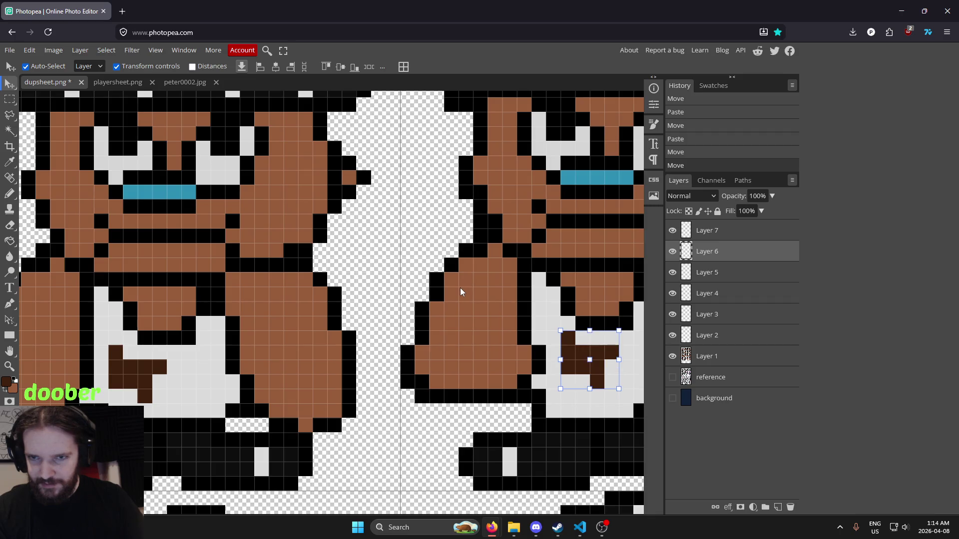
key("ctrl+shift+z")
mouse_move(312, 277)
left_mouse_down()
mouse_move(522, 281)
mouse_move(292, 280)
left_mouse_up()
key("Up")
Shift Layer 7's T logo one pixel left on the second character's shirt.
left_click(717, 234)
scroll(547, 246, "down", 2)
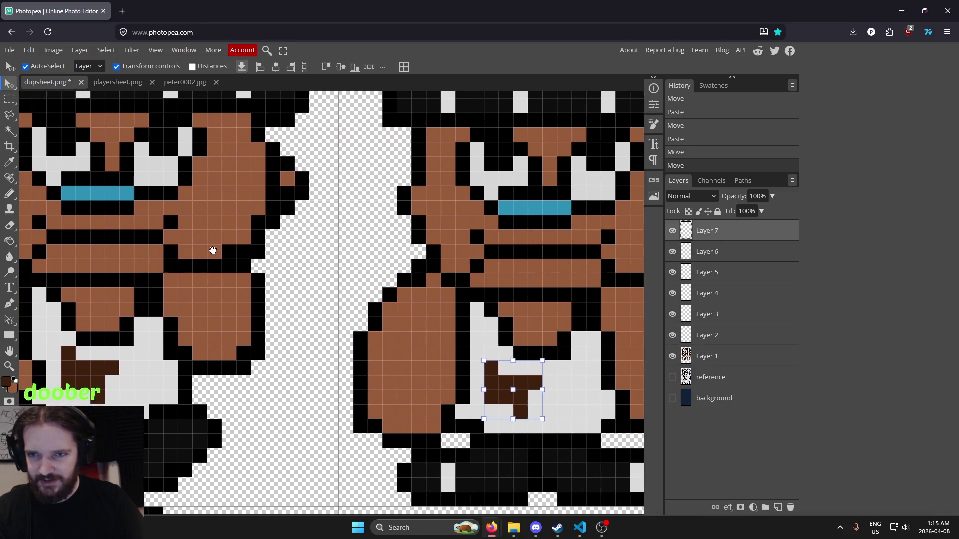
scroll(571, 261, "up", 2)
left_click_drag(571, 261, 615, 257)
key("Left")
scroll(428, 257, "right", 3)
scroll(261, 265, "left", 2)
key("Up")
key("Down")
Paste one more T logo copy and move it down the sheet.
mouse_move(502, 257)
left_mouse_down()
mouse_move(474, 253)
mouse_move(431, 269)
mouse_move(393, 348)
left_mouse_up()
scroll(589, 260, "down", 2)
key("ctrl+v")
scroll(517, 227, "down", 4)
key("shift+Down")
key("shift+Down")
key("shift+Down")
key("shift+Down")
key("shift+Down")
Nudge the pasted T logo right and up onto the rightmost second-row sprite's shirt.
key("shift+Right")
key("shift+Right")
key("shift+Right")
key("shift+Right")
key("shift+Right")
key("shift+Right")
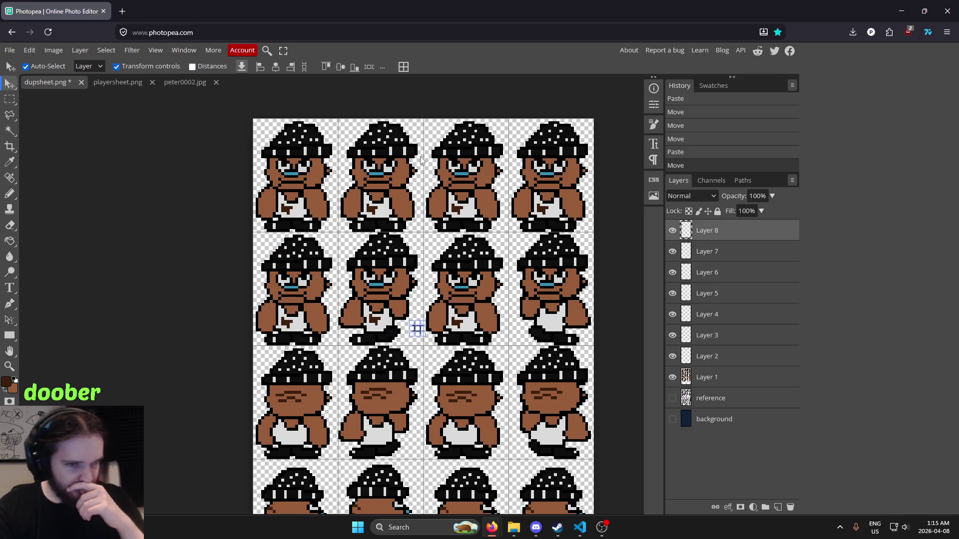
key("Right")
key("Up")
key("Up")
key("Up")
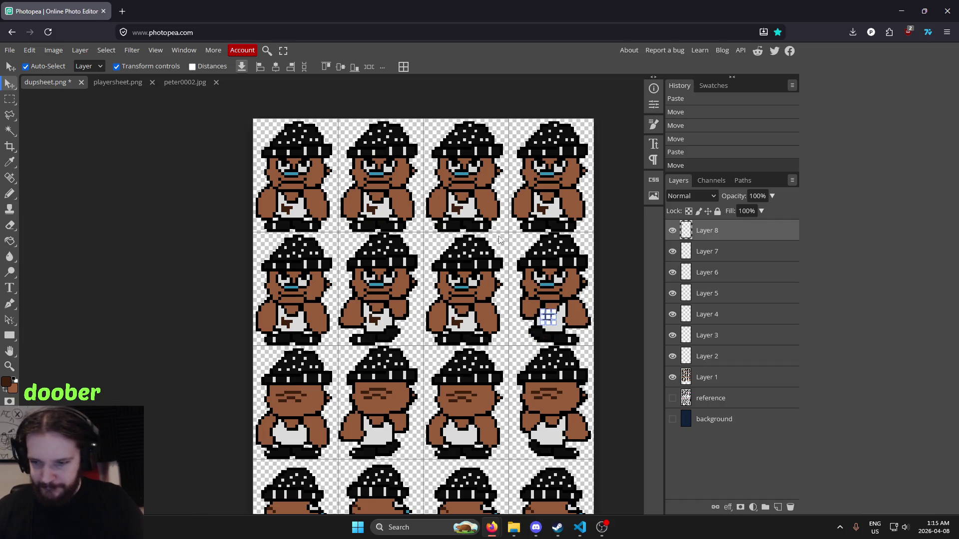
scroll(548, 316, "up", 5)
key("Left")
key("Down")
key("Down")
key("Right")
key("Up")
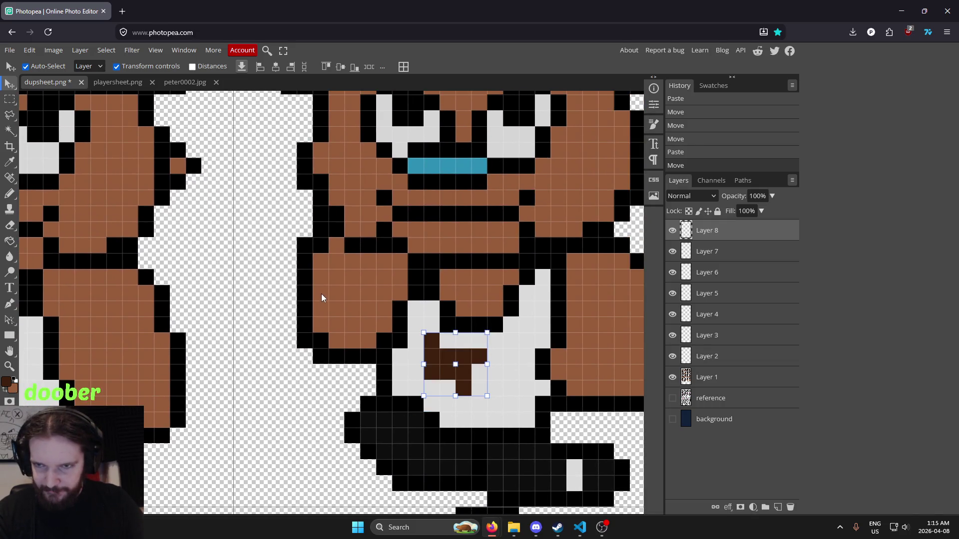
key("Left")
key("Down")
key("Up")
key("Right")
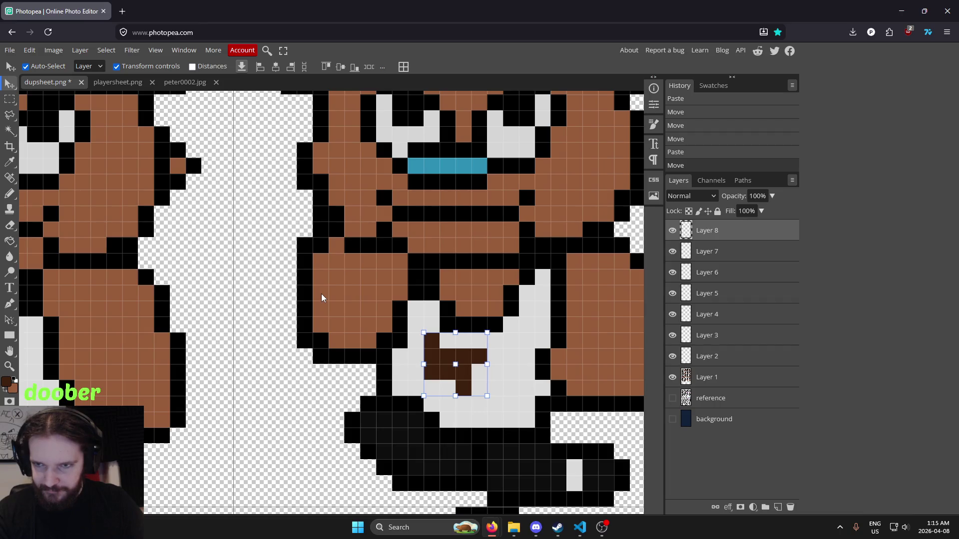
Lower the Layer 8 logo one pixel and check it against the other frames.
scroll(321, 294, "down", 2)
scroll(344, 260, "down", 3)
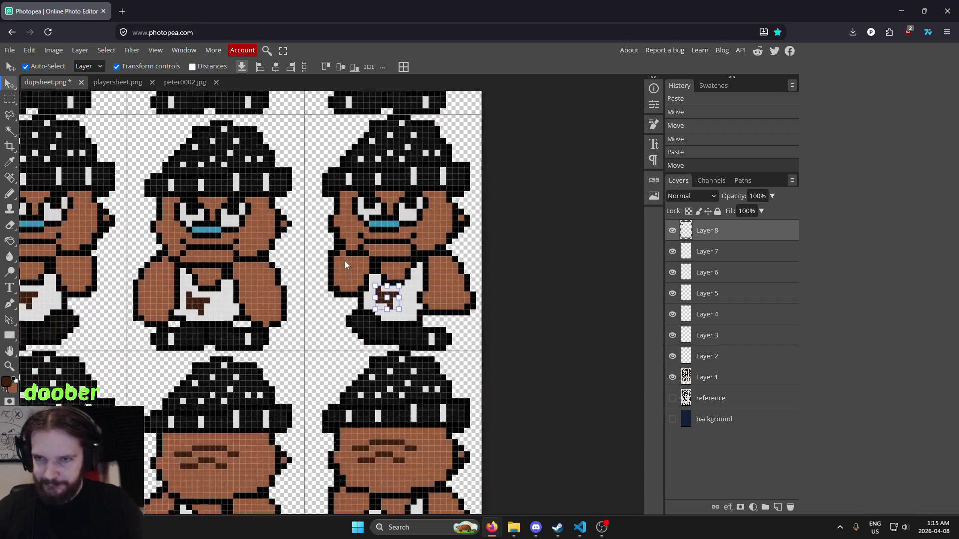
mouse_move(251, 292)
left_mouse_down()
mouse_move(564, 342)
mouse_move(207, 340)
left_mouse_up()
scroll(405, 305, "up", 5)
key("Down")
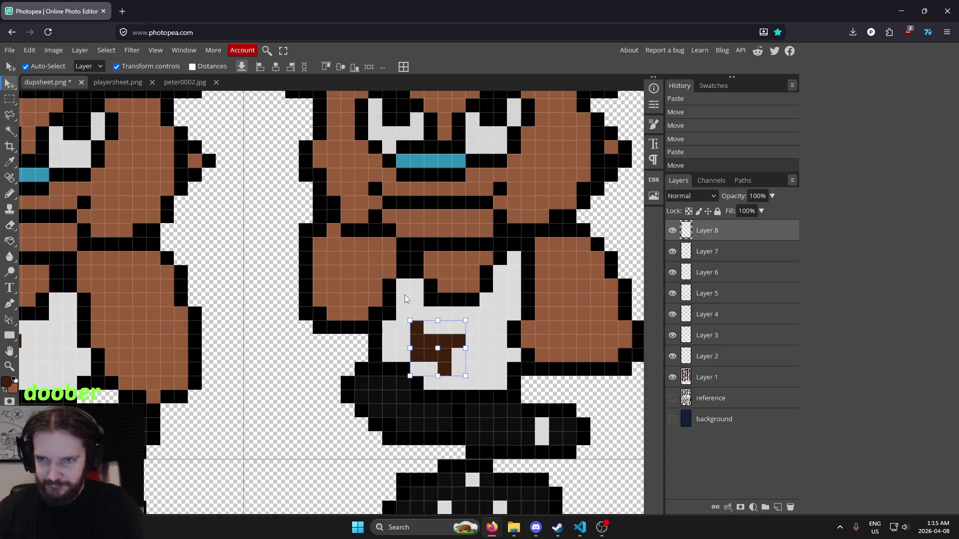
scroll(405, 295, "down", 4)
left_click_drag(259, 324, 392, 325)
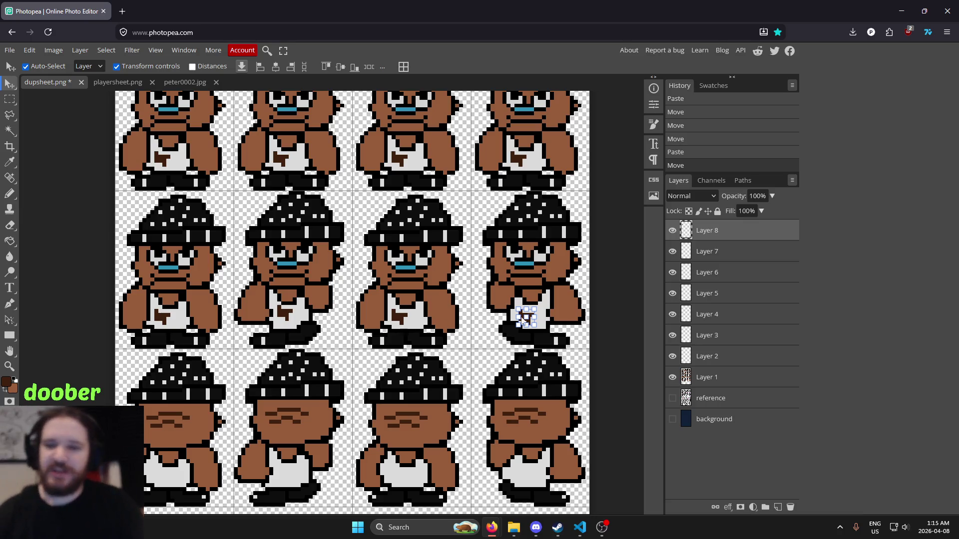
scroll(541, 315, "up", 2)
scroll(534, 315, "down", 4)
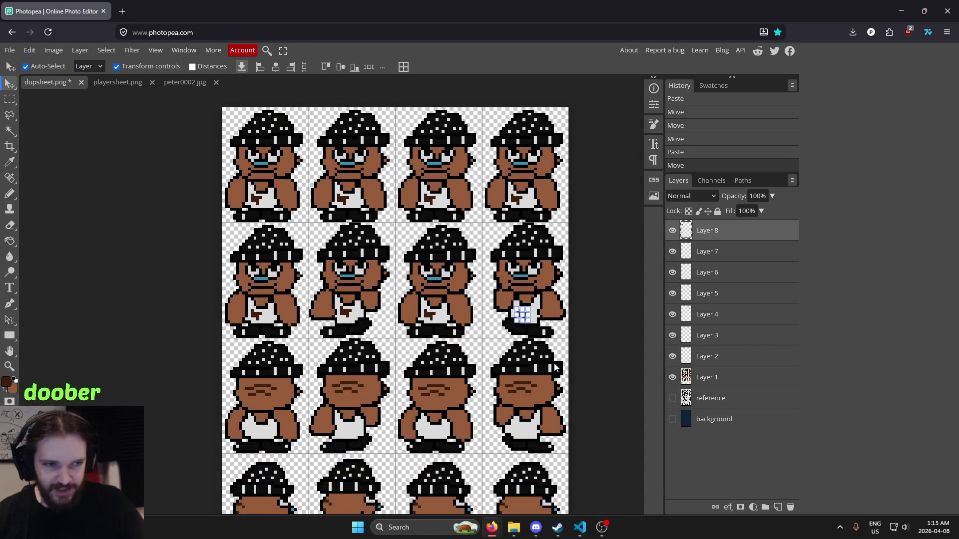
scroll(554, 367, "up", 5)
Shift Layer 6's T logo one pixel left.
scroll(400, 367, "down", 1)
scroll(573, 351, "up", 1)
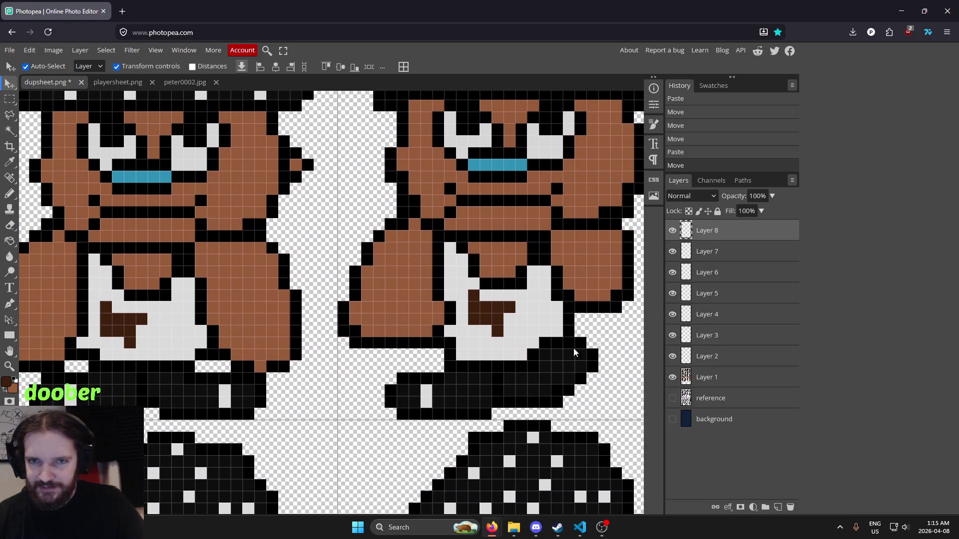
left_click(707, 317)
left_click(713, 295)
left_click(714, 274)
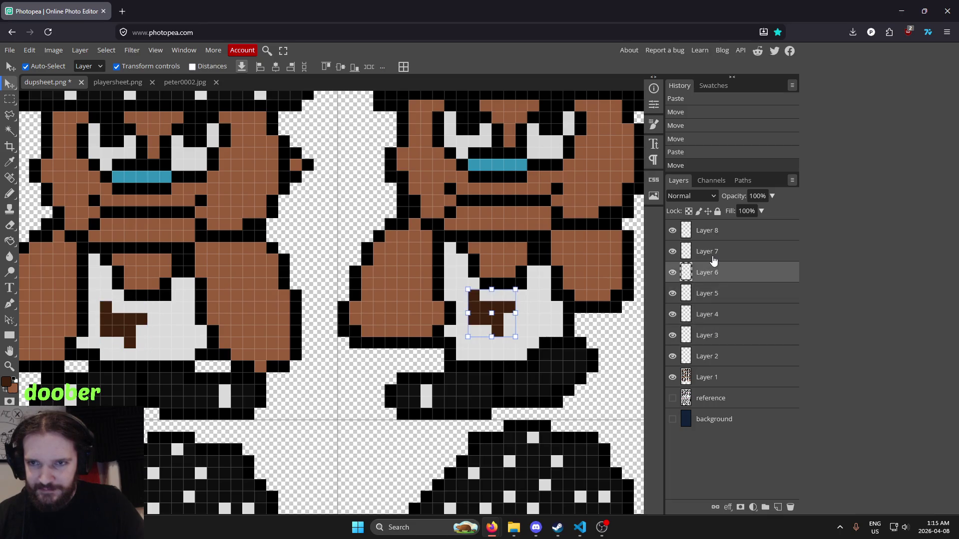
key("Left")
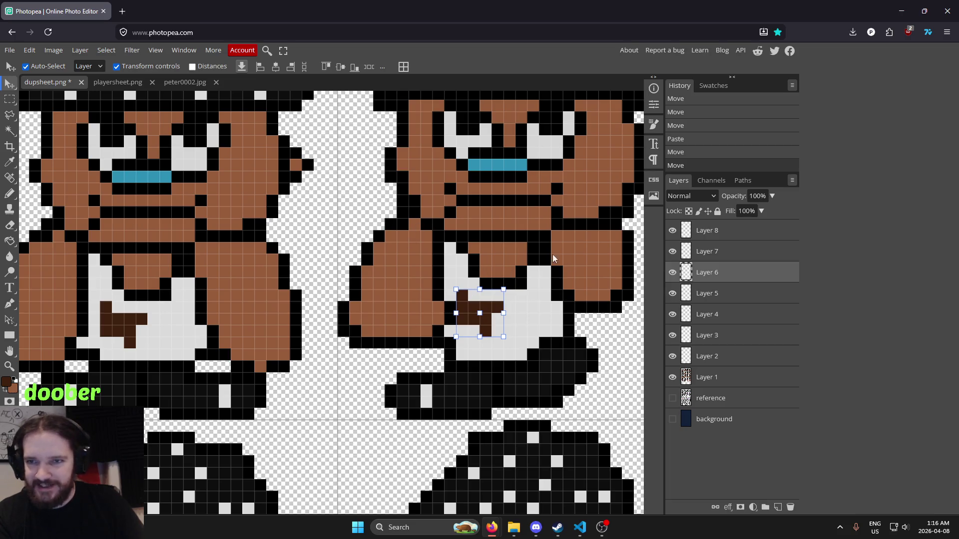
scroll(469, 292, "down", 2)
scroll(381, 294, "up", 2)
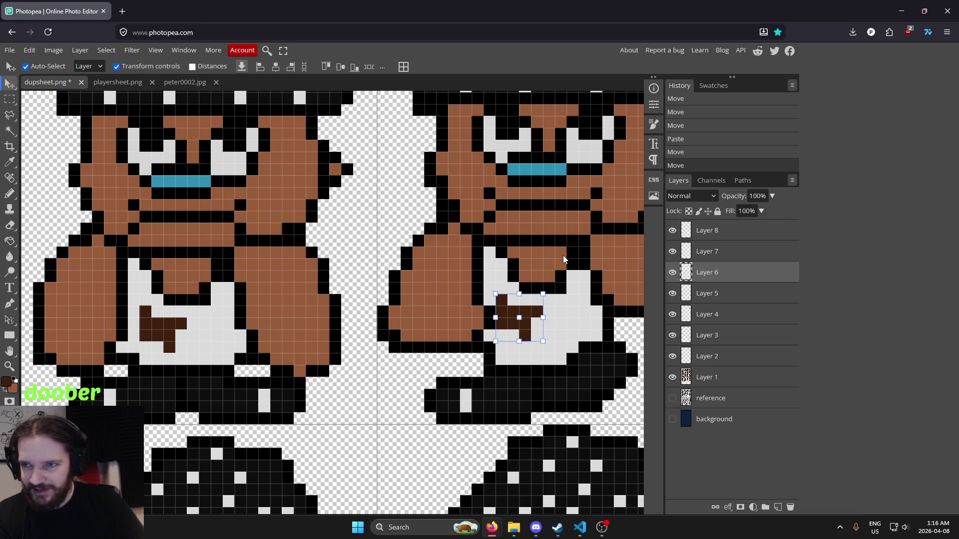
scroll(563, 256, "down", 2)
scroll(534, 281, "up", 2)
scroll(534, 281, "down", 2)
scroll(556, 298, "up", 2)
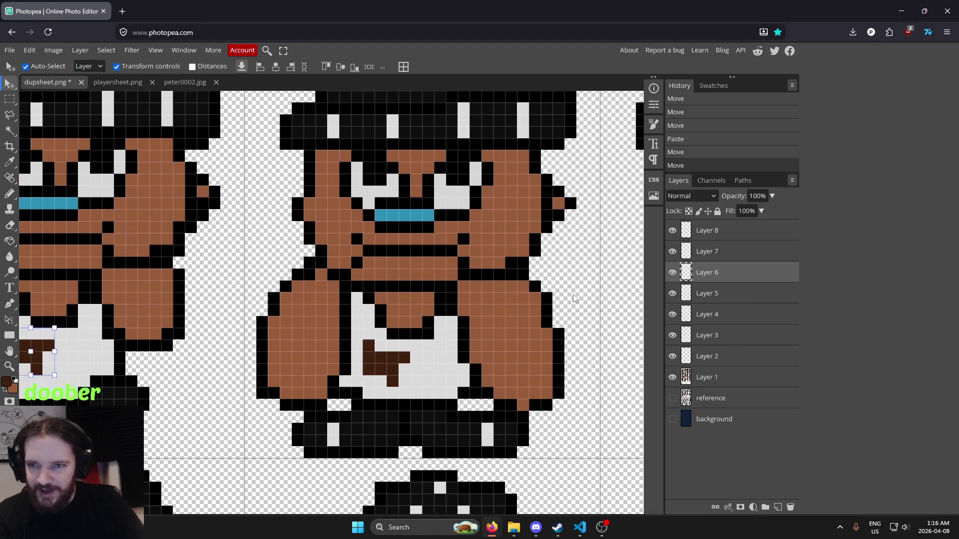
scroll(555, 299, "down", 2)
scroll(359, 284, "up", 2)
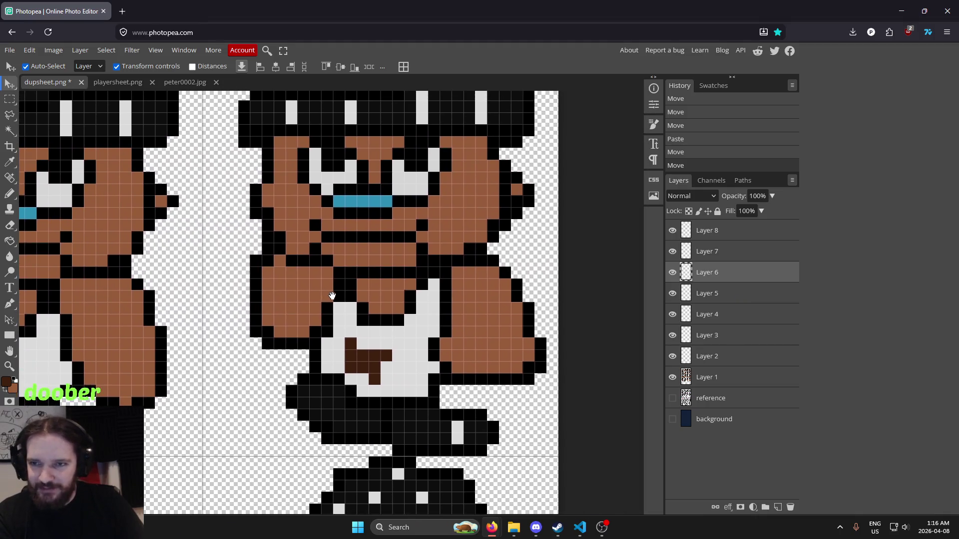
Fine-tune the Layer 8 logo, ending one pixel left of its previous spot.
left_click_drag(330, 295, 366, 299)
left_click(750, 238)
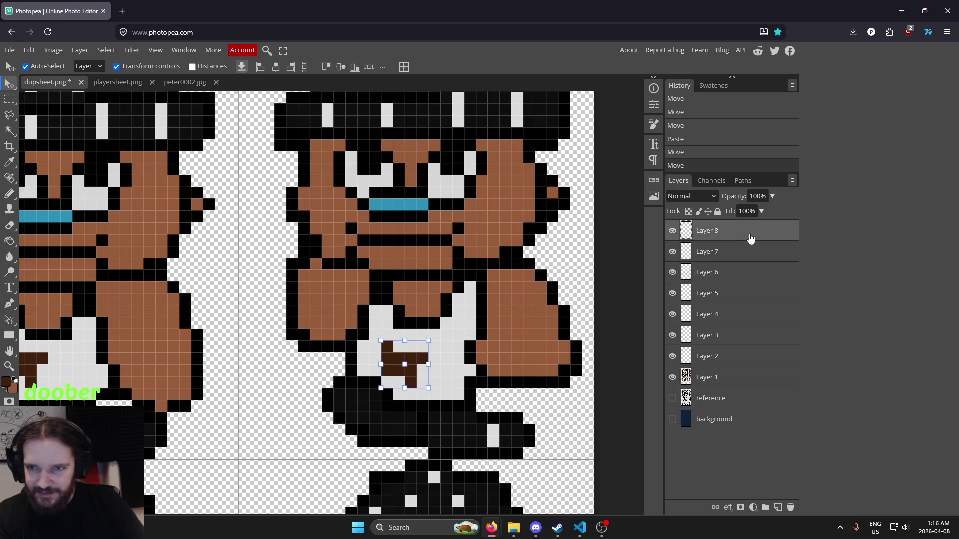
key("Up")
key("Left")
key("Down")
key("Up")
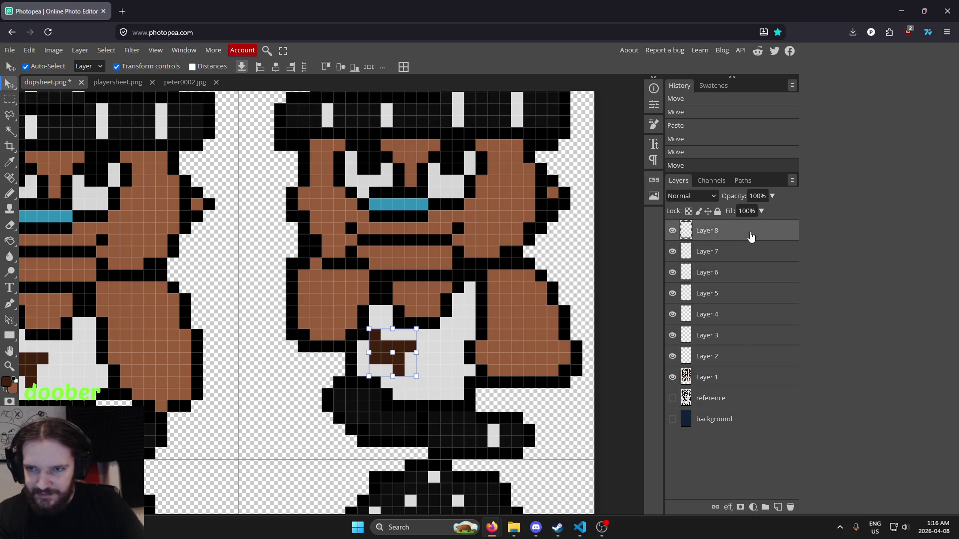
key("Right")
key("Down")
key("Left")
key("Right")
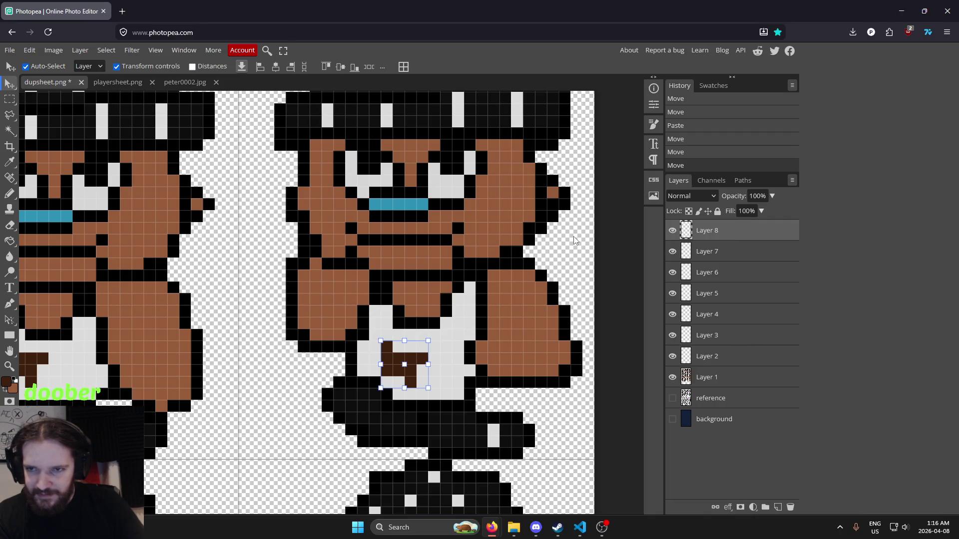
mouse_move(307, 266)
left_mouse_down()
mouse_move(476, 269)
mouse_move(405, 271)
left_mouse_up()
key("Left")
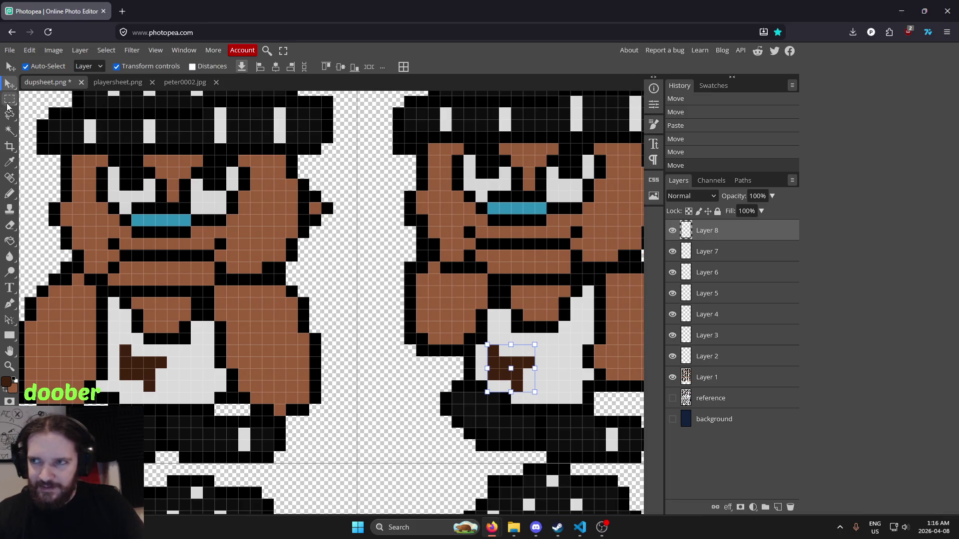
key("m")
scroll(552, 423, "up", 3)
Erase two stray pixels beside the T logo on Layer 8.
key("e")
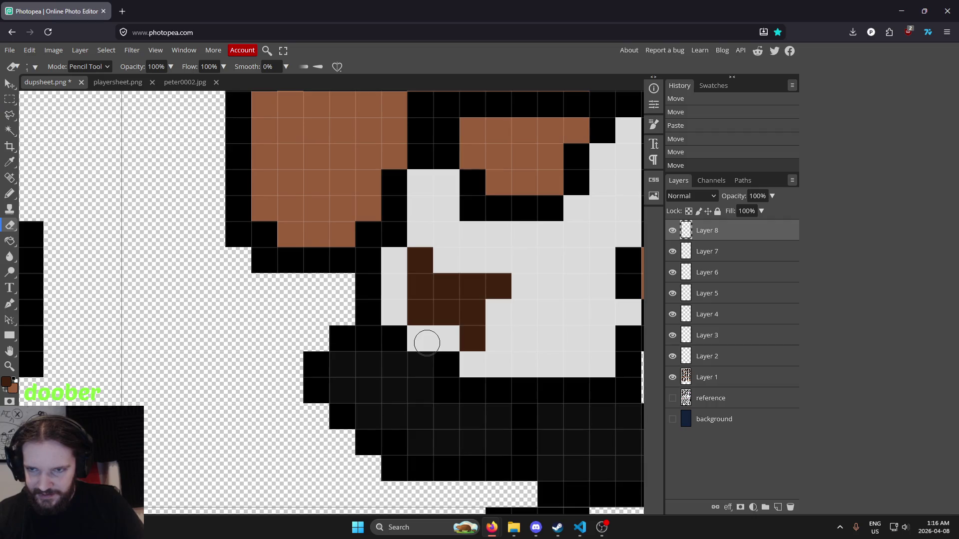
left_click(425, 338)
left_click(446, 365)
scroll(545, 352, "down", 5)
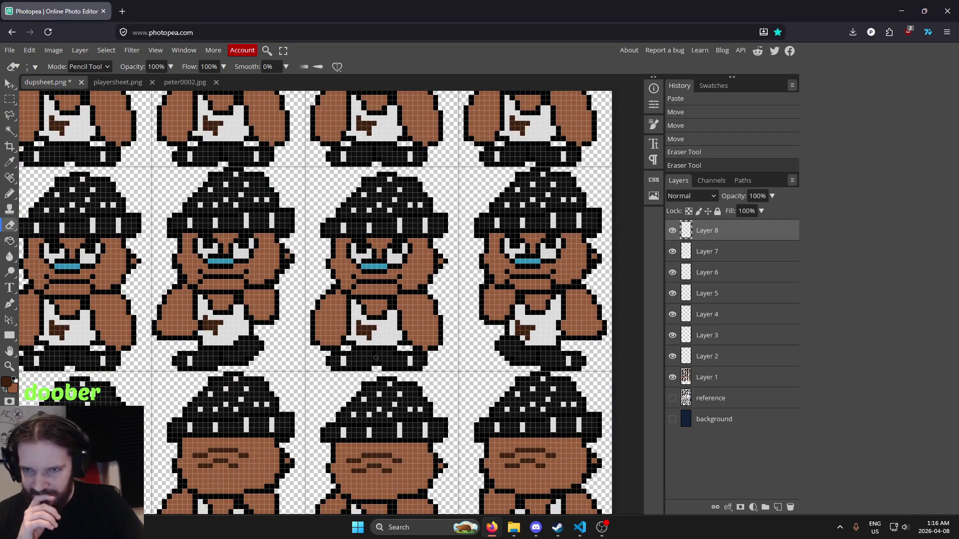
Pan across the whole sprite sheet to check every frame's logo.
left_click_drag(372, 357, 430, 355)
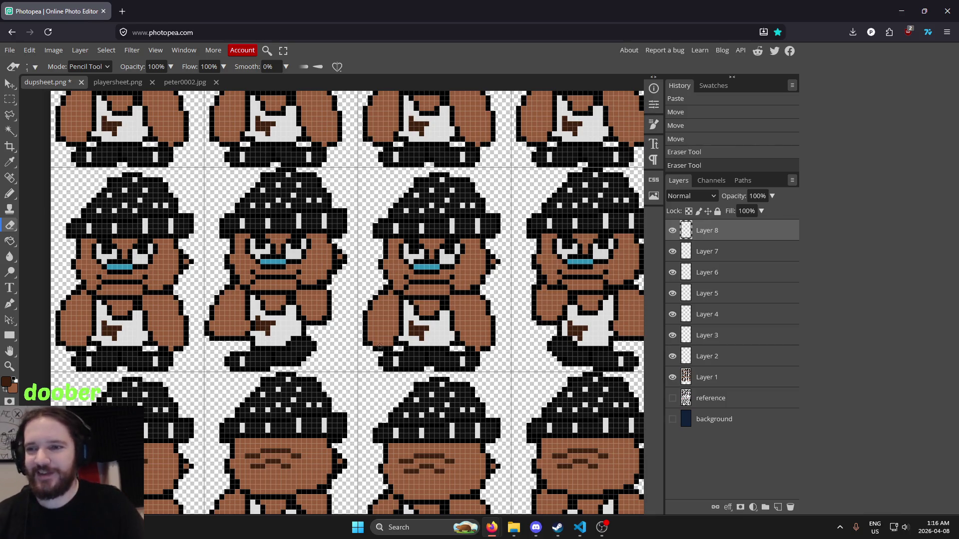
left_click_drag(268, 337, 90, 204)
scroll(339, 216, "down", 5)
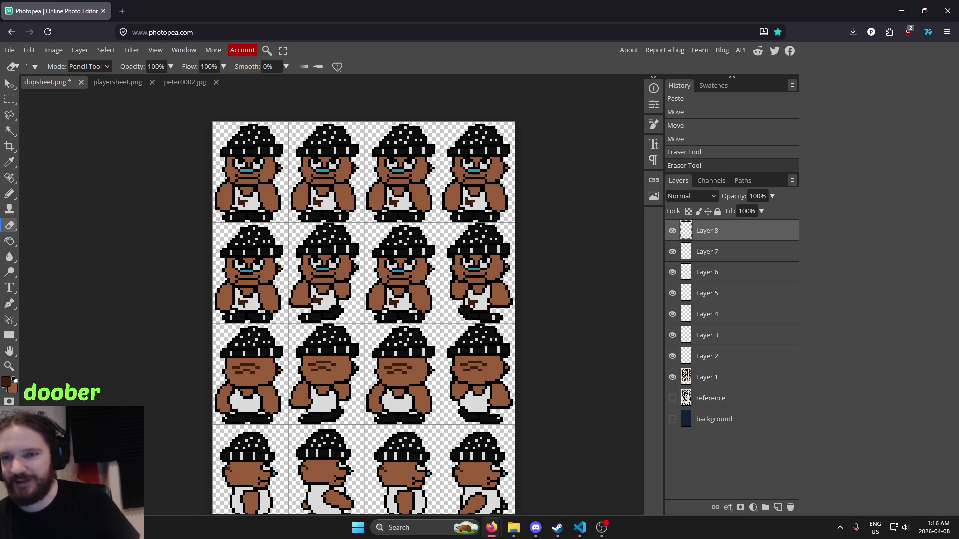
mouse_move(354, 427)
left_mouse_down()
mouse_move(344, 233)
mouse_move(367, 322)
mouse_move(365, 284)
left_mouse_up()
left_click_drag(411, 242, 417, 273)
scroll(350, 416, "up", 5)
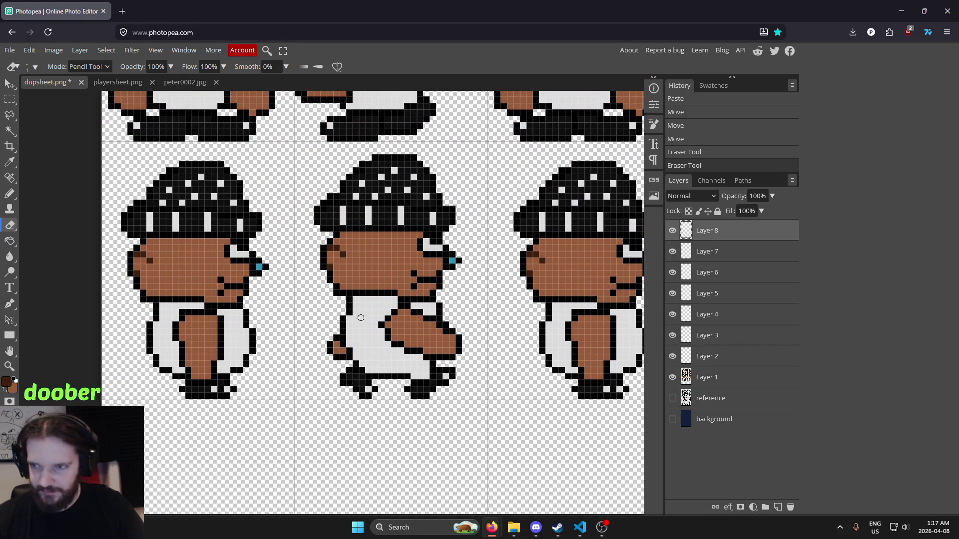
key("i")
scroll(329, 318, "down", 5)
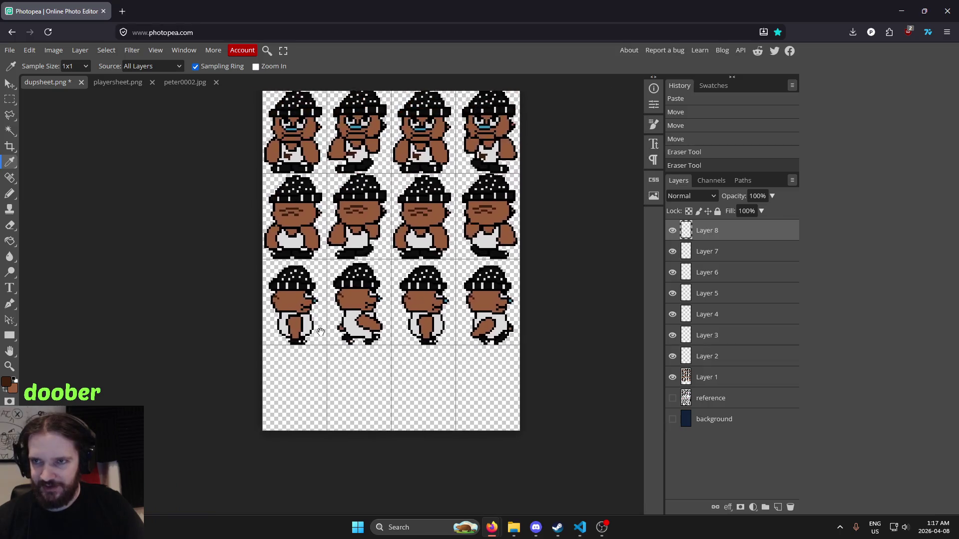
Pencil in dark-brown shading pixels beside the side-walk sprite's legs.
scroll(323, 316, "up", 2)
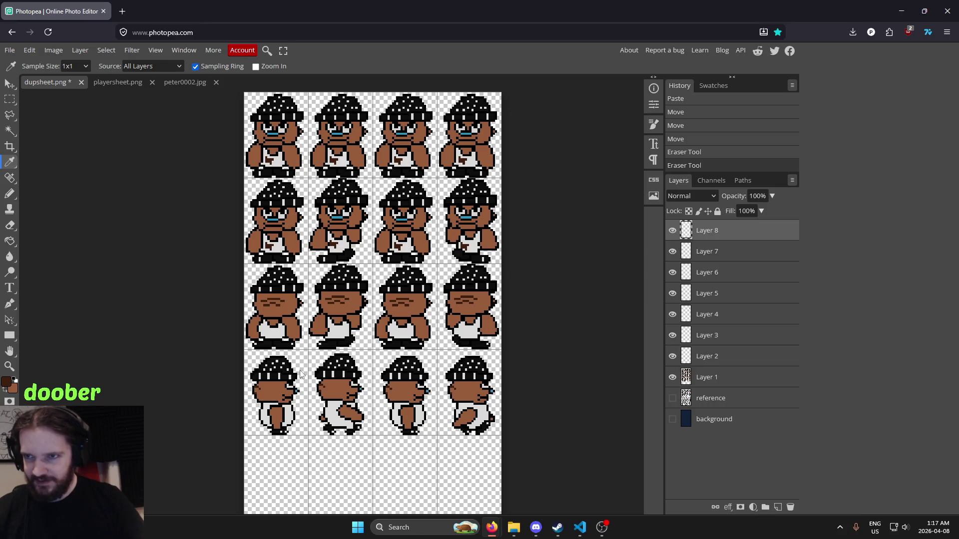
scroll(300, 375, "up", 10)
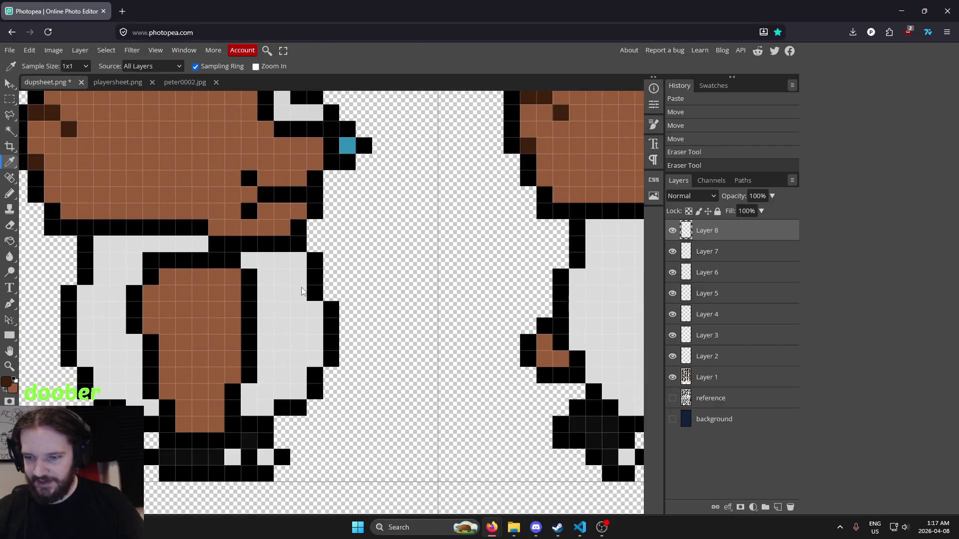
key("b")
left_click(299, 277)
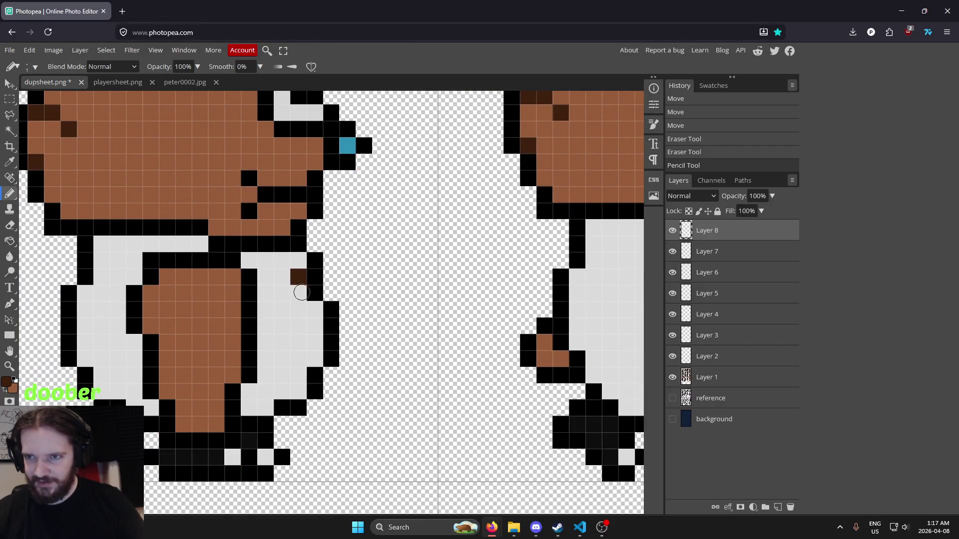
left_click(298, 294)
left_click(299, 309)
left_click(315, 309)
scroll(389, 289, "down", 10)
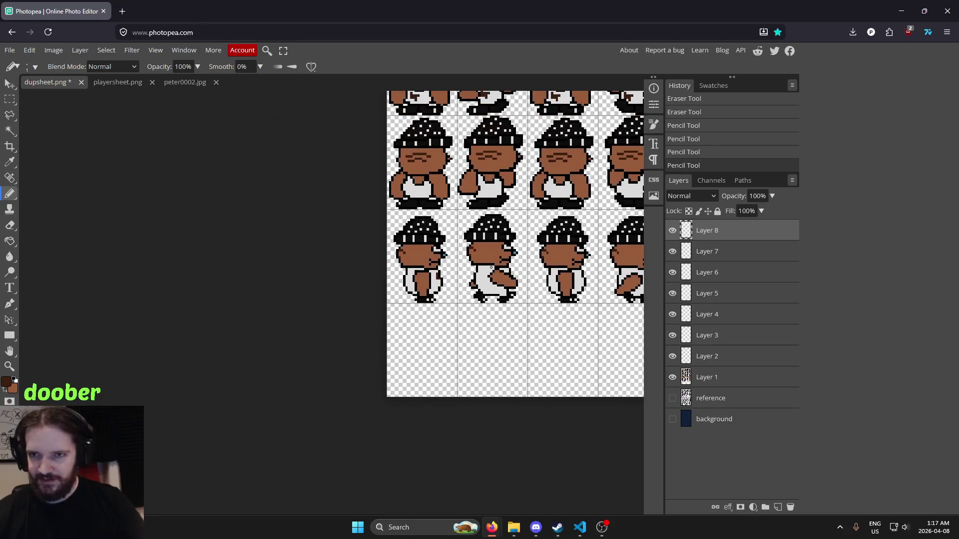
left_click_drag(511, 356, 360, 355)
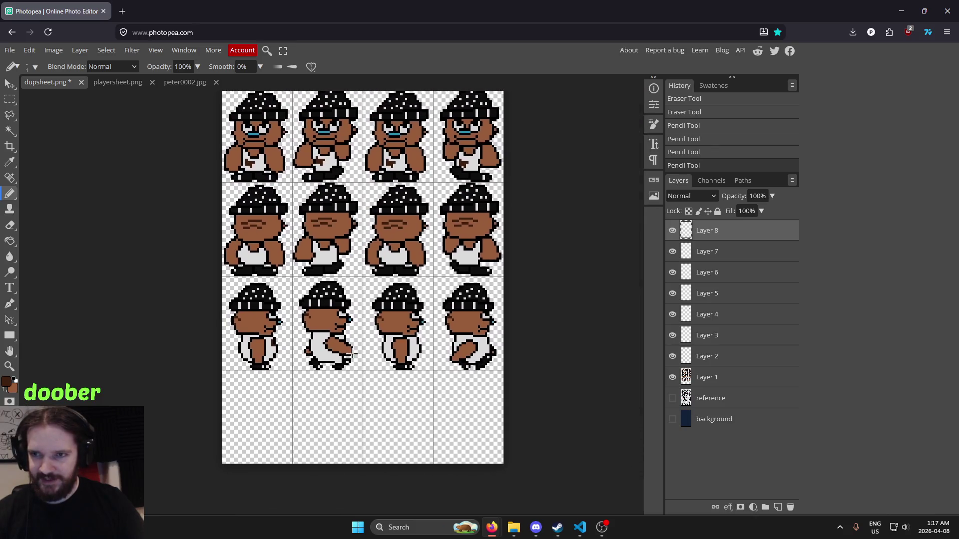
scroll(359, 349, "up", 8)
scroll(344, 327, "up", 2)
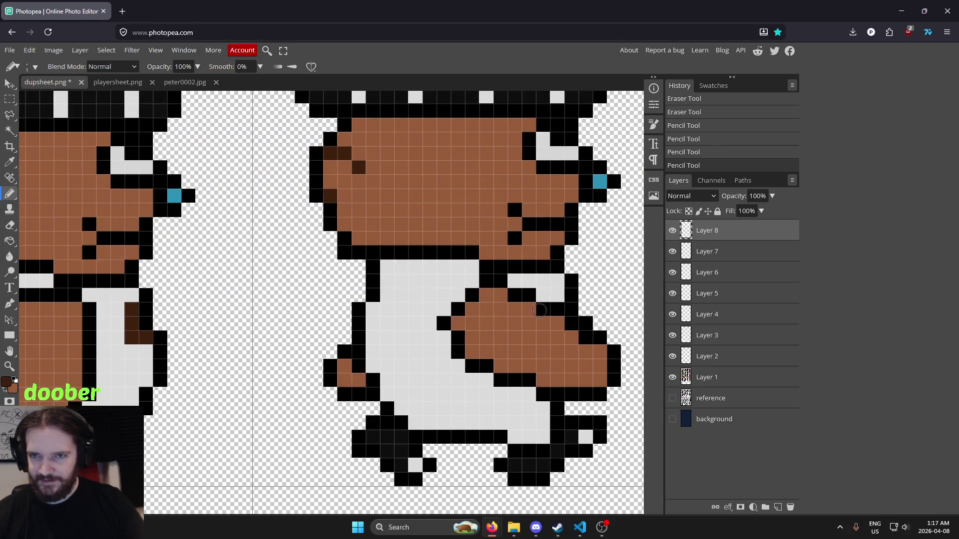
Add dark-brown pixels on the arms, then merge the frame layers into Layer 1.
left_click(558, 295)
left_click_drag(558, 295, 192, 298)
mouse_move(349, 315)
left_mouse_down()
mouse_move(611, 315)
mouse_move(499, 315)
mouse_move(490, 322)
mouse_move(495, 340)
left_mouse_up()
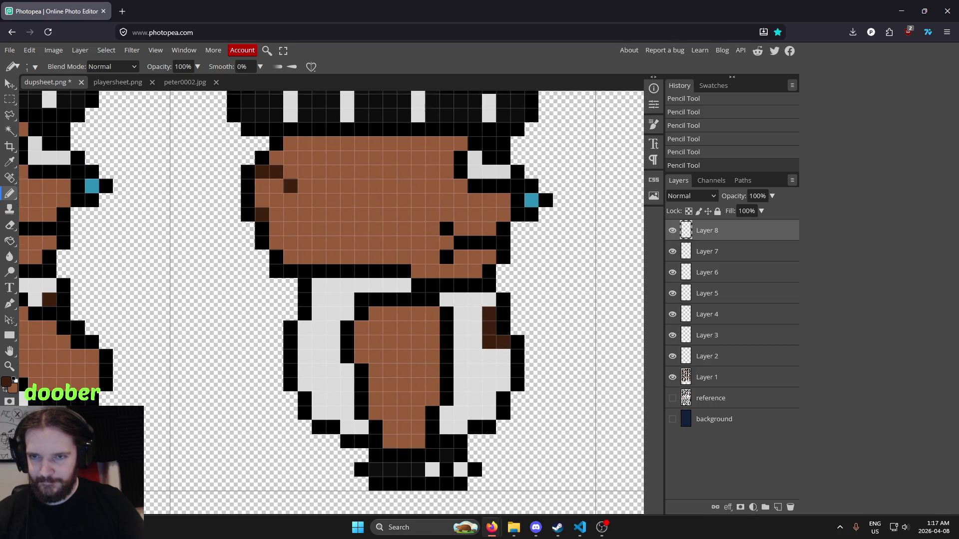
scroll(494, 340, "down", 4)
mouse_move(115, 348)
left_mouse_down()
mouse_move(275, 349)
mouse_move(150, 348)
left_mouse_up()
scroll(439, 330, "up", 6)
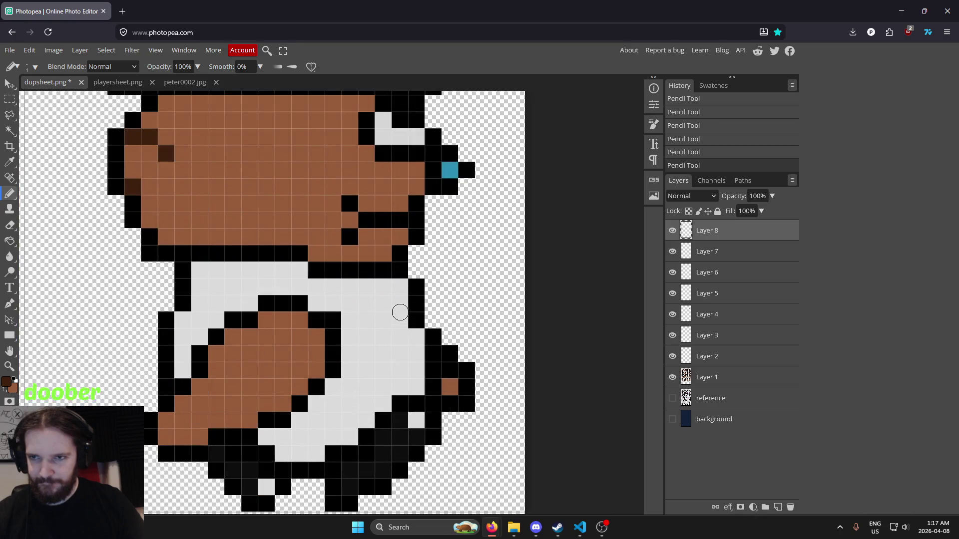
mouse_move(398, 310)
left_mouse_down()
mouse_move(598, 333)
mouse_move(411, 336)
mouse_move(424, 336)
left_mouse_up()
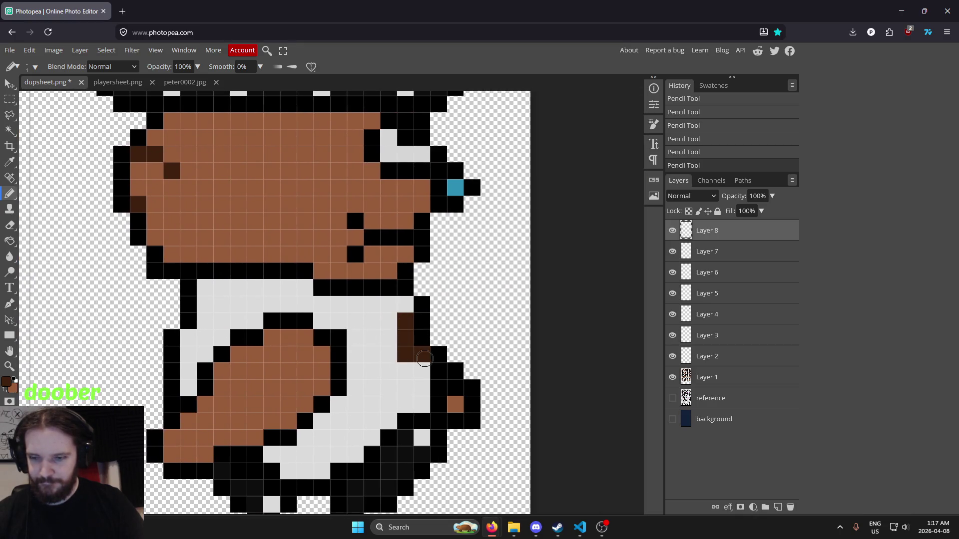
key("ctrl+e")
key("ctrl+e")
key("ctrl+e")
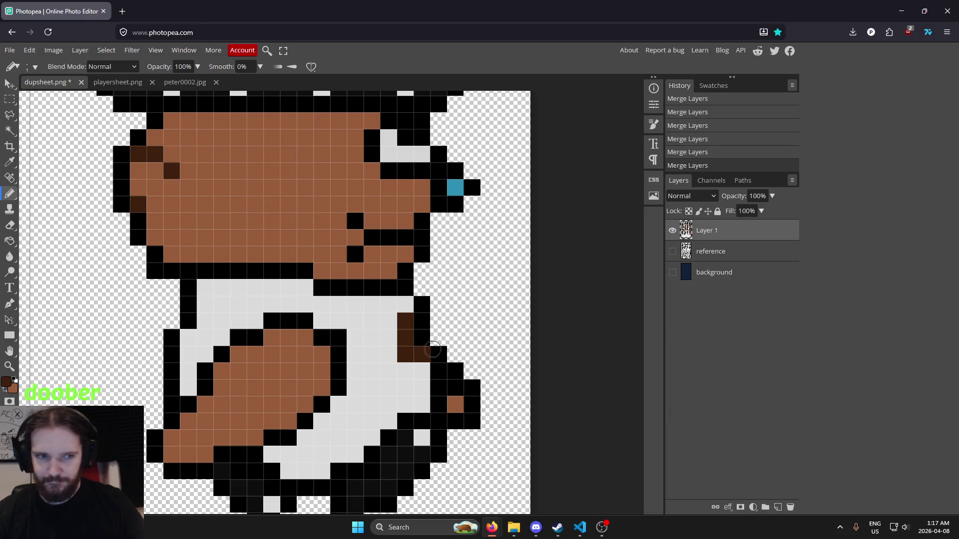
scroll(390, 315, "down", 5)
scroll(359, 312, "up", 1)
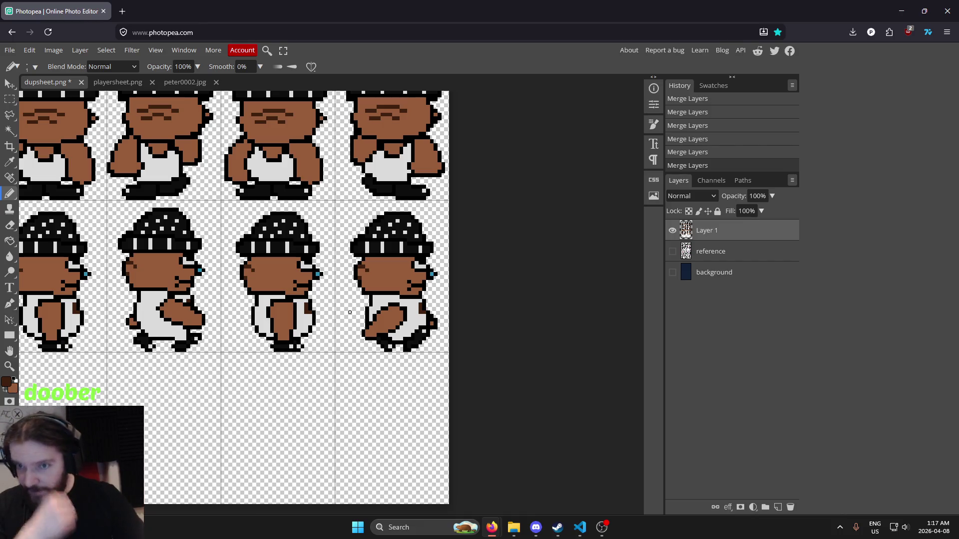
left_click_drag(332, 312, 456, 302)
scroll(456, 301, "down", 2)
scroll(454, 280, "up", 1)
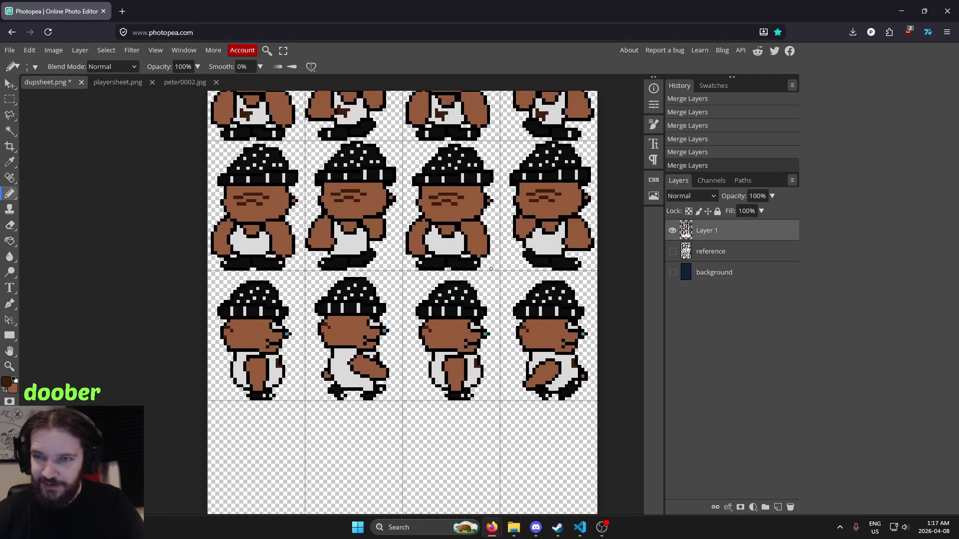
scroll(455, 272, "down", 1)
scroll(379, 273, "up", 1)
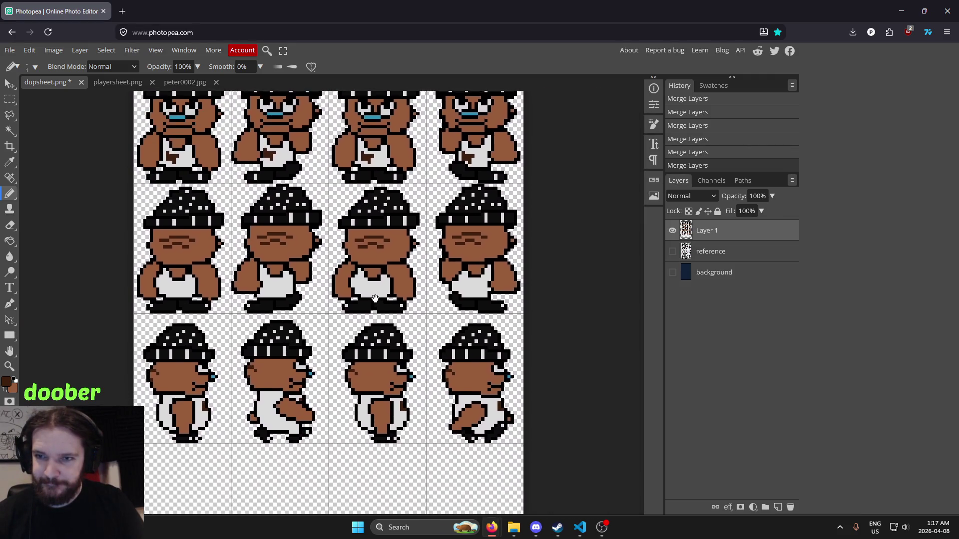
scroll(372, 272, "down", 2)
left_click_drag(385, 285, 420, 240)
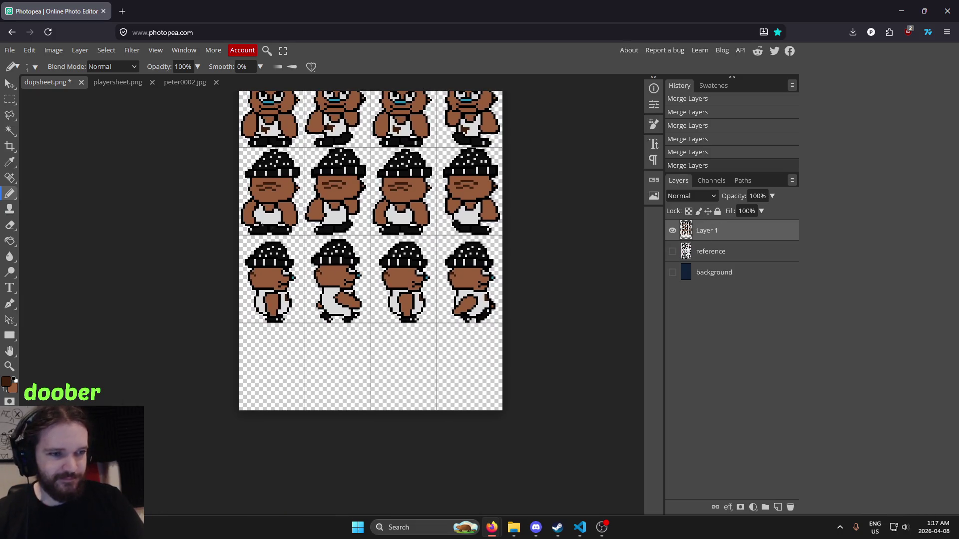
left_click_drag(354, 263, 425, 296)
left_click(10, 98)
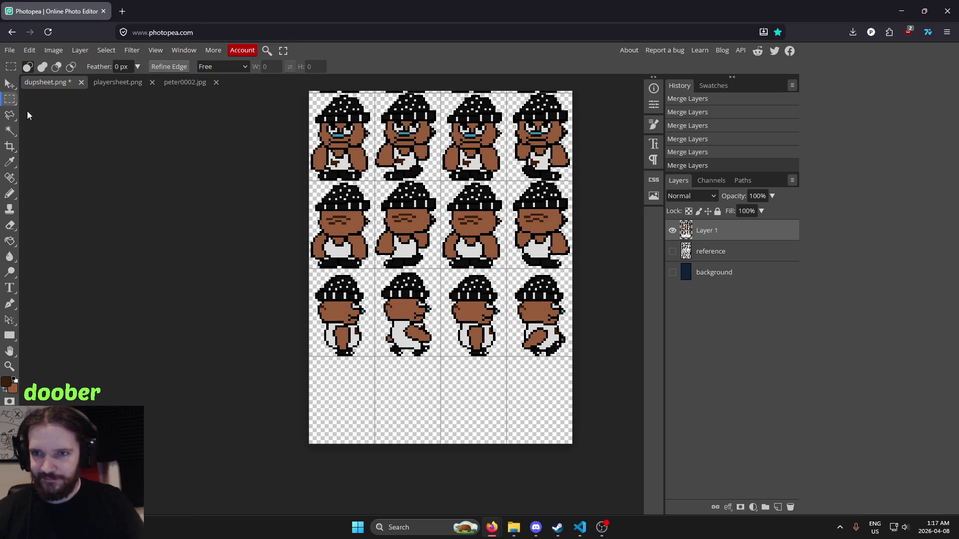
scroll(523, 327, "up", 1)
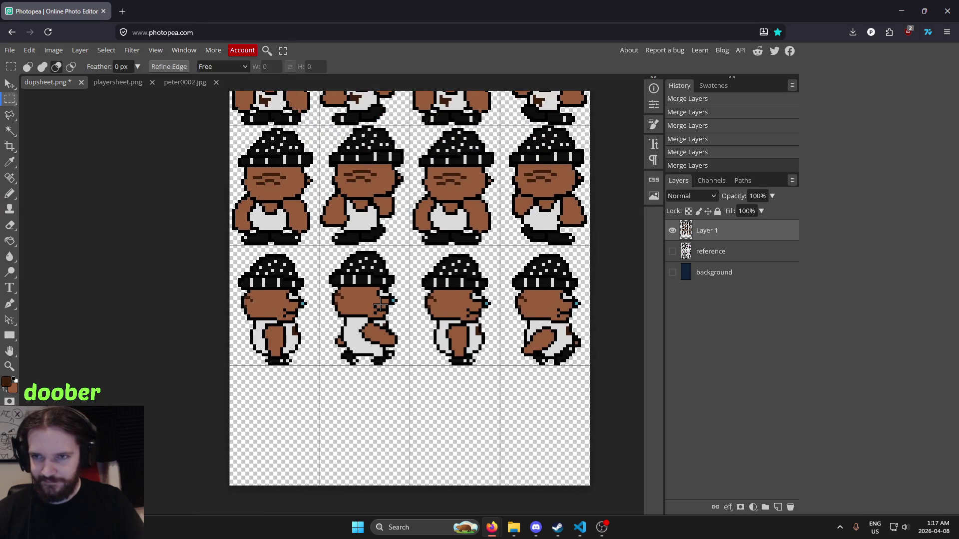
scroll(381, 305, "up", 2)
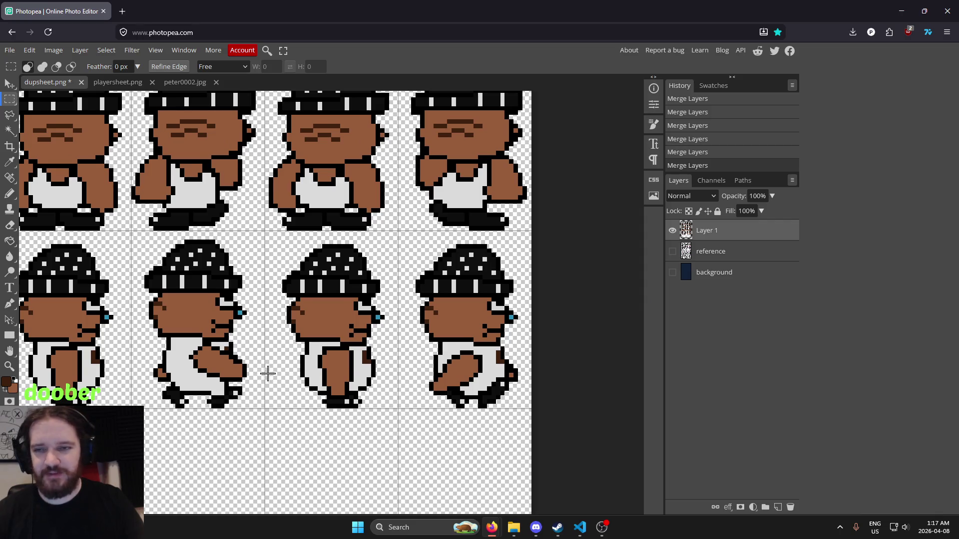
scroll(267, 374, "down", 3)
scroll(386, 374, "up", 2)
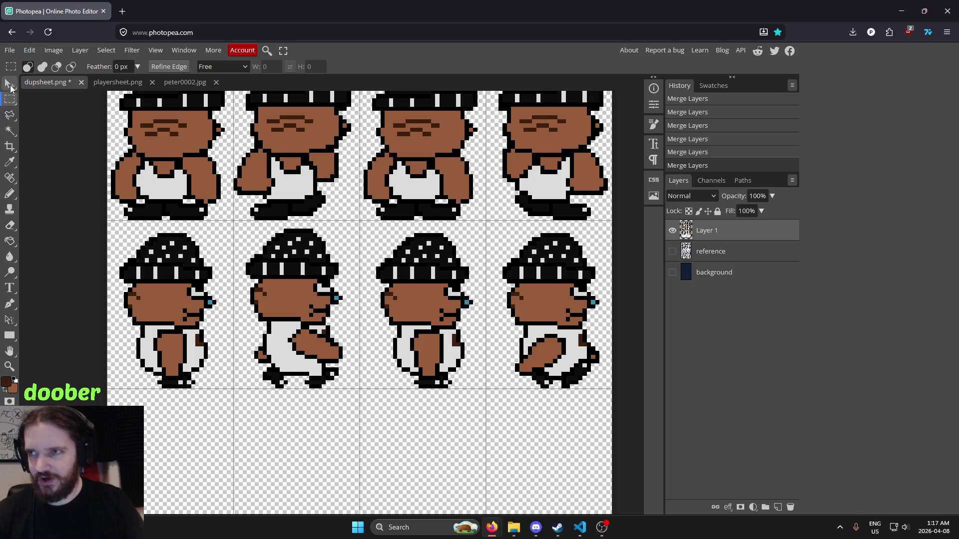
Copy the side-walk row and paste it into the empty bottom row.
left_click(10, 85)
left_click(9, 99)
mouse_move(107, 220)
left_mouse_down()
mouse_move(387, 313)
mouse_move(611, 357)
mouse_move(612, 387)
left_mouse_up()
key("ctrl+c")
key("ctrl+v")
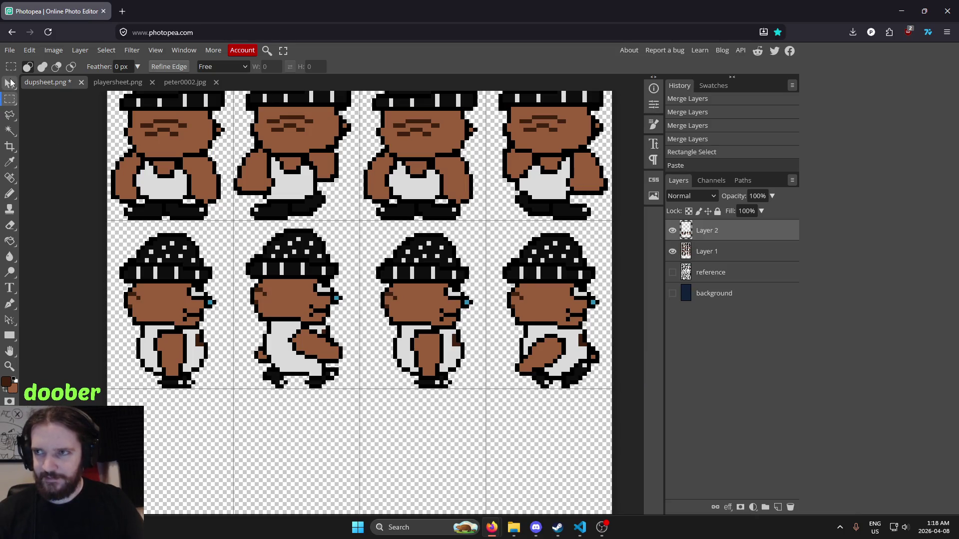
key("v")
left_click_drag(350, 202, 342, 234)
key("shift+Down")
key("shift+Down")
key("shift+Down")
scroll(335, 233, "down", 3)
key("Down")
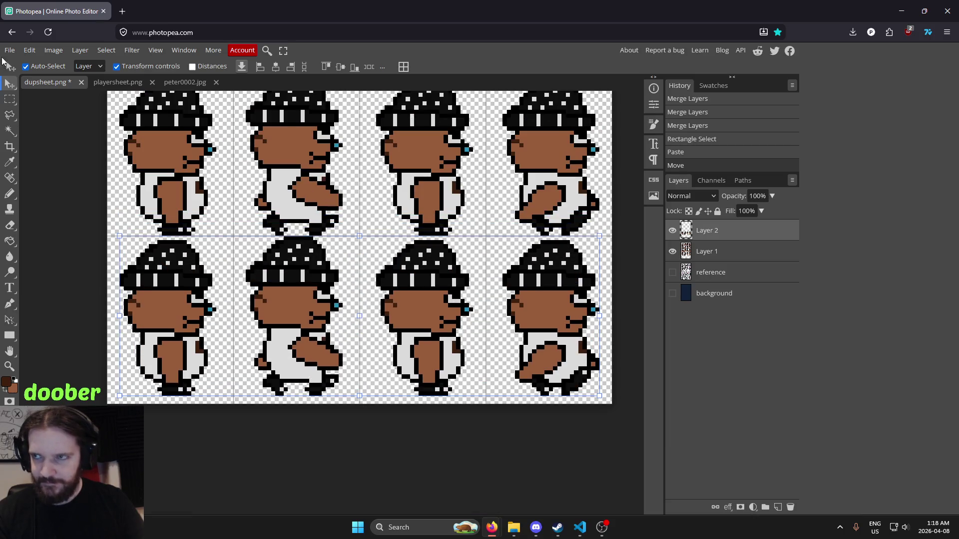
Flip the pasted row horizontally and nudge it into its grid cells.
left_click(29, 50)
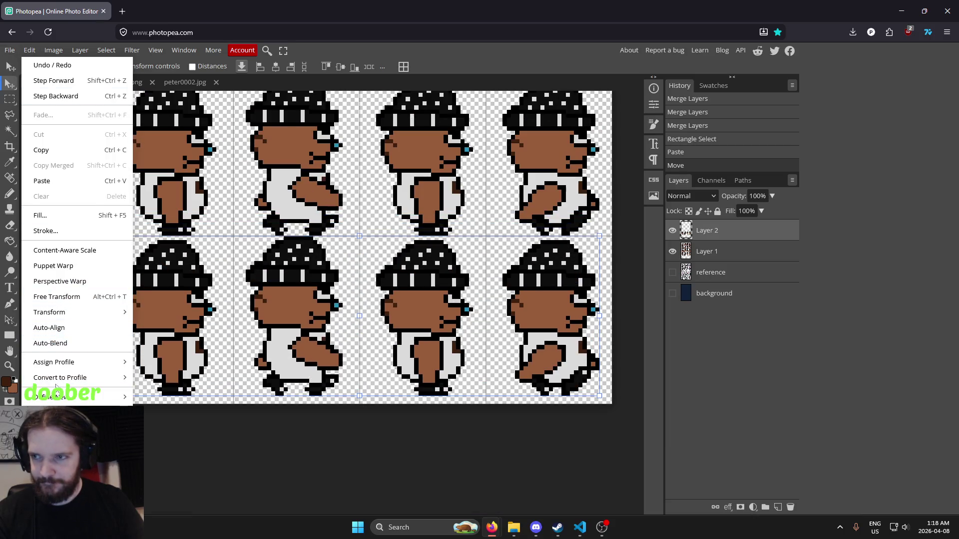
mouse_move(90, 313)
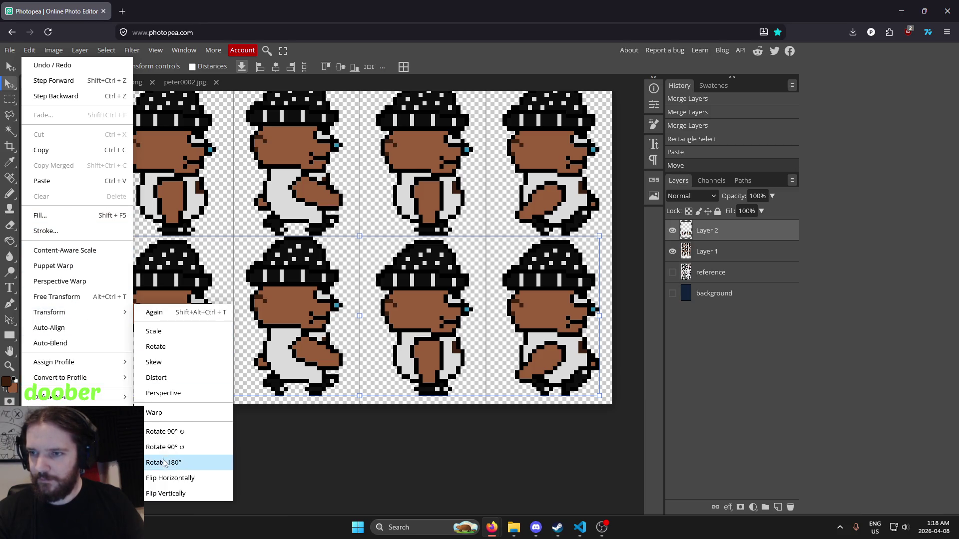
left_click(169, 478)
key("Down")
key("Down")
key("Right")
key("Right")
key("Right")
key("Left")
key("Left")
key("Left")
key("Left")
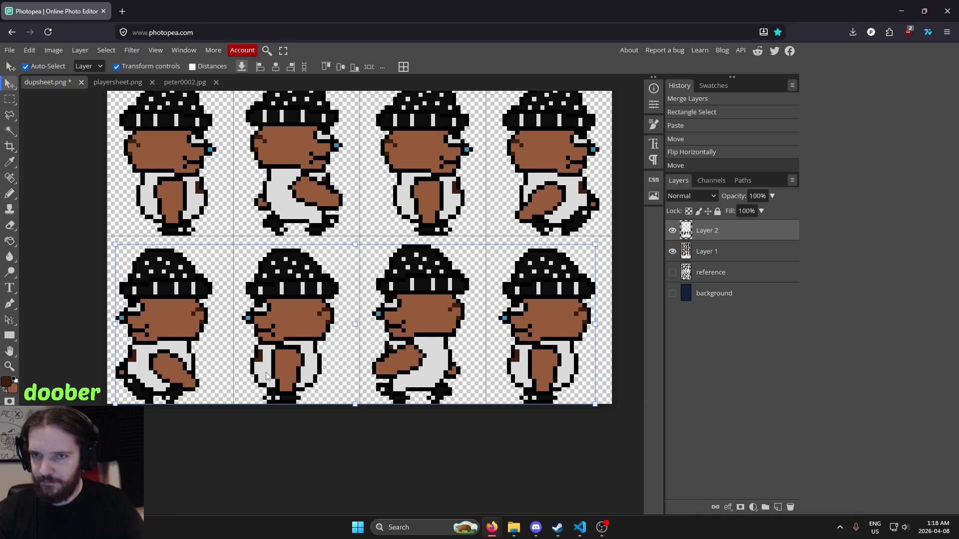
left_click(8, 97)
mouse_move(380, 180)
left_mouse_down()
mouse_move(342, 193)
mouse_move(430, 204)
left_mouse_up()
mouse_move(406, 208)
left_mouse_down()
mouse_move(394, 269)
mouse_move(360, 259)
mouse_move(360, 221)
mouse_move(385, 208)
mouse_move(385, 191)
mouse_move(405, 220)
mouse_move(264, 441)
mouse_move(280, 465)
left_mouse_up()
scroll(314, 261, "up", 5)
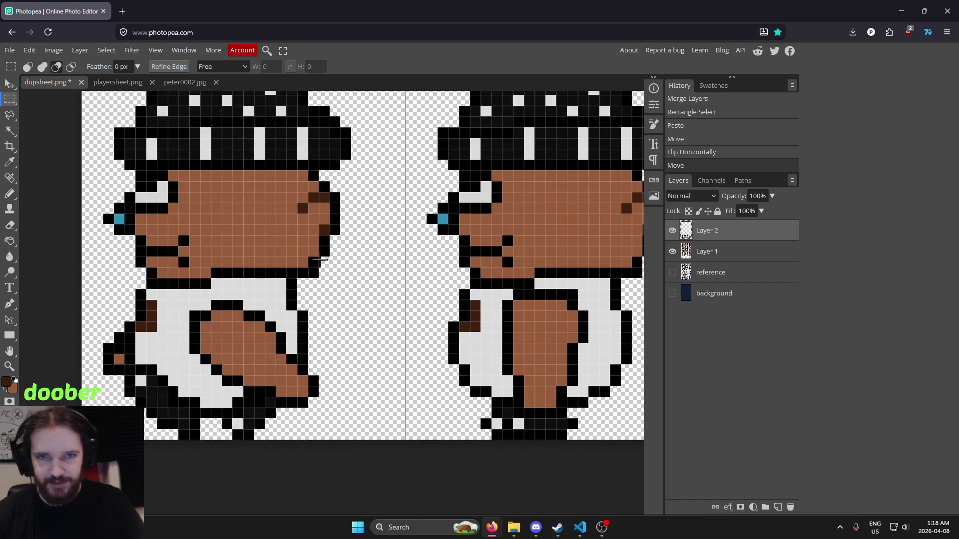
Merge the mirrored row into Layer 1 and repaint stray dark pixels on the left arm.
key("ctrl+e")
left_click_drag(344, 266, 560, 325)
key("i")
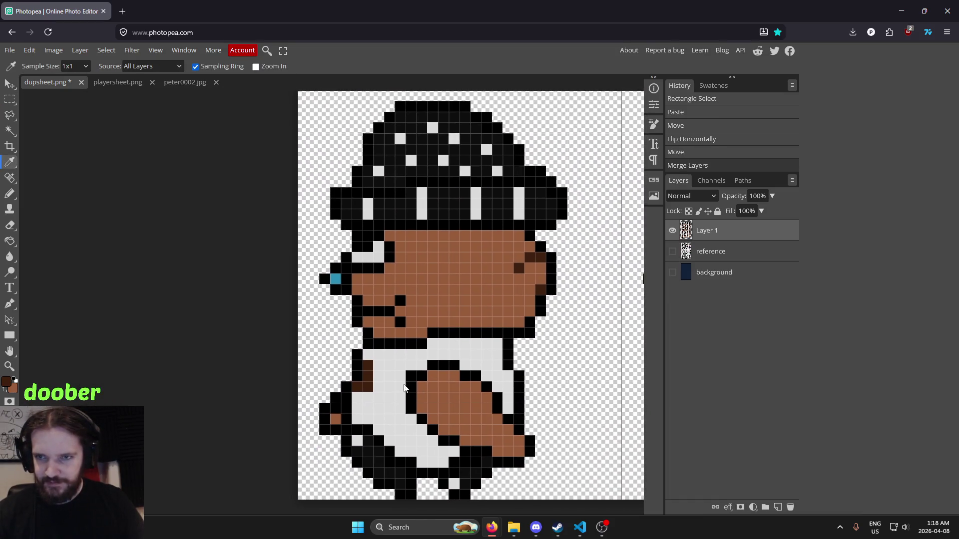
key("b")
left_click_drag(368, 364, 368, 384)
left_click(358, 387)
left_click_drag(473, 350, 427, 369)
mouse_move(319, 403)
left_mouse_down()
mouse_move(325, 388)
mouse_move(322, 407)
mouse_move(313, 406)
left_mouse_up()
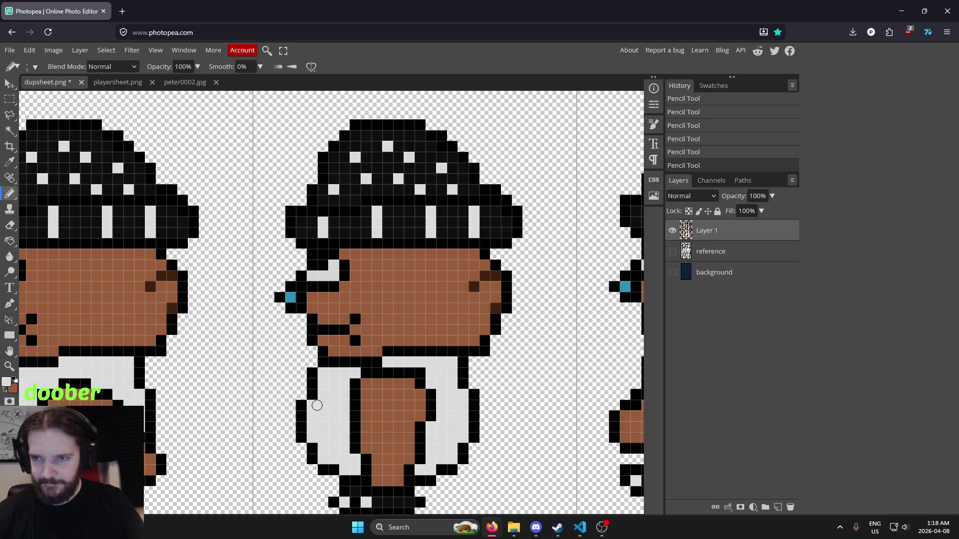
left_click_drag(436, 382, 485, 390)
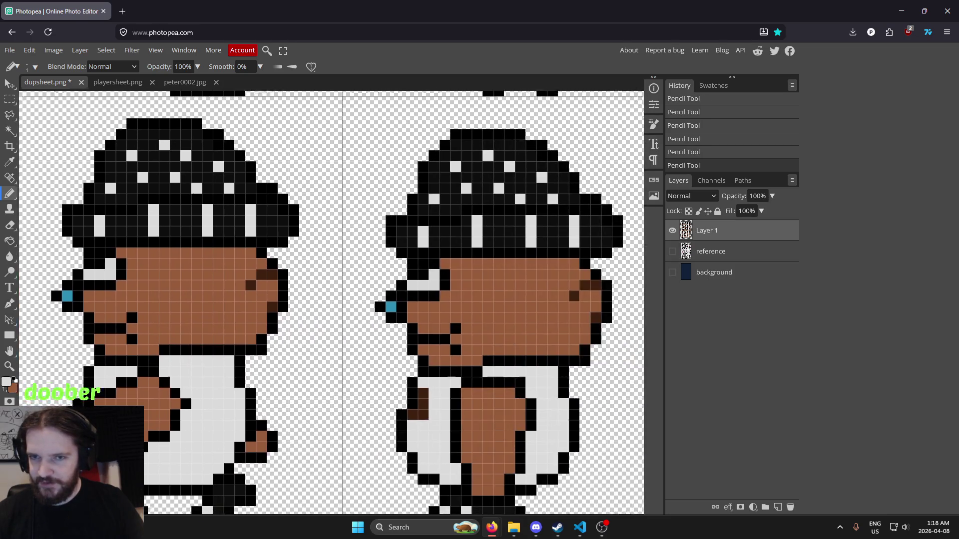
scroll(383, 345, "down", 5)
left_click_drag(371, 374, 366, 395)
Sample the sprite's dark brown and draw a line on the back hand.
scroll(367, 395, "down", 4)
scroll(470, 304, "up", 3)
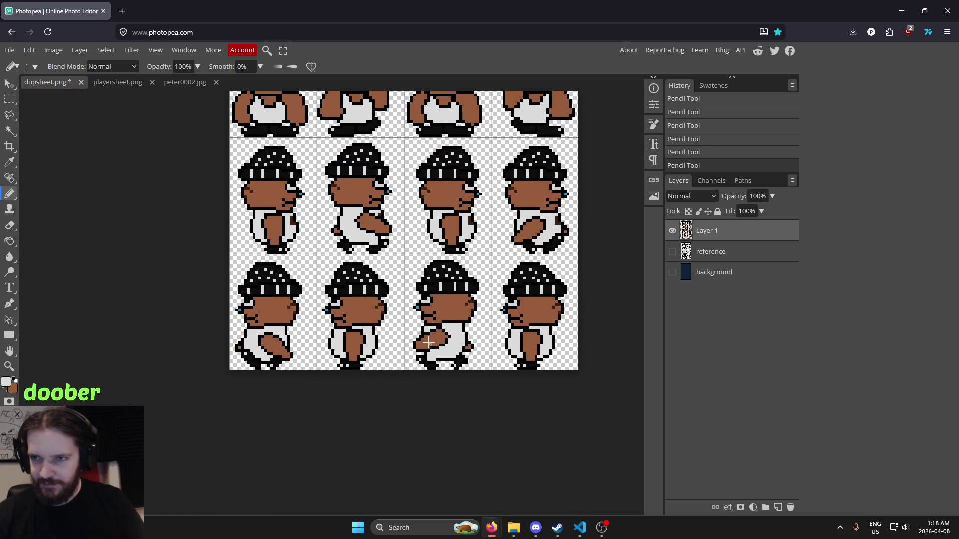
left_click_drag(469, 304, 370, 298)
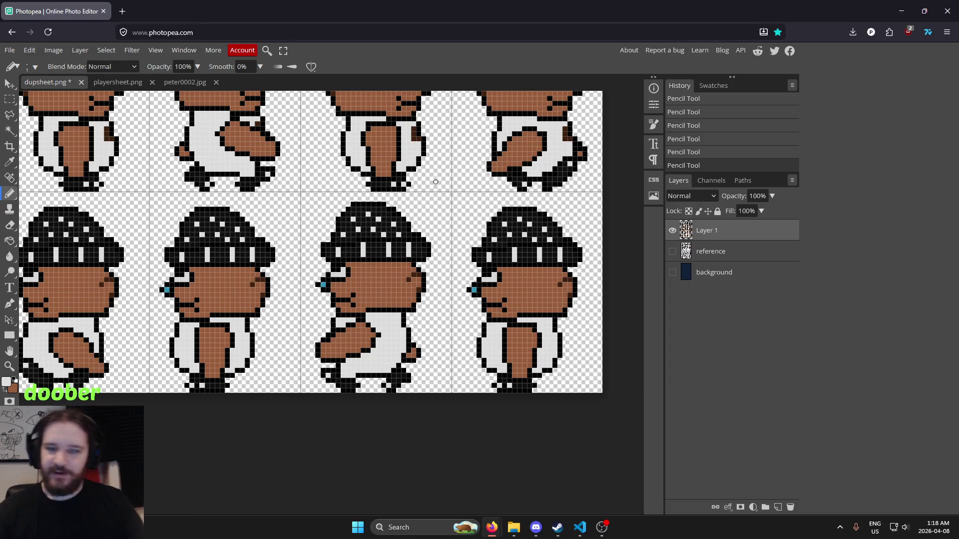
scroll(414, 249, "down", 3)
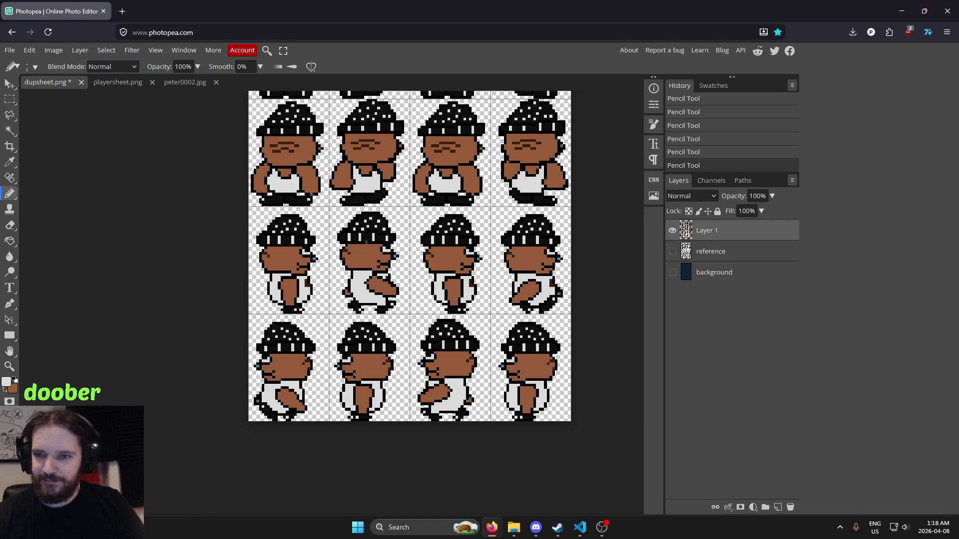
scroll(323, 319, "up", 3)
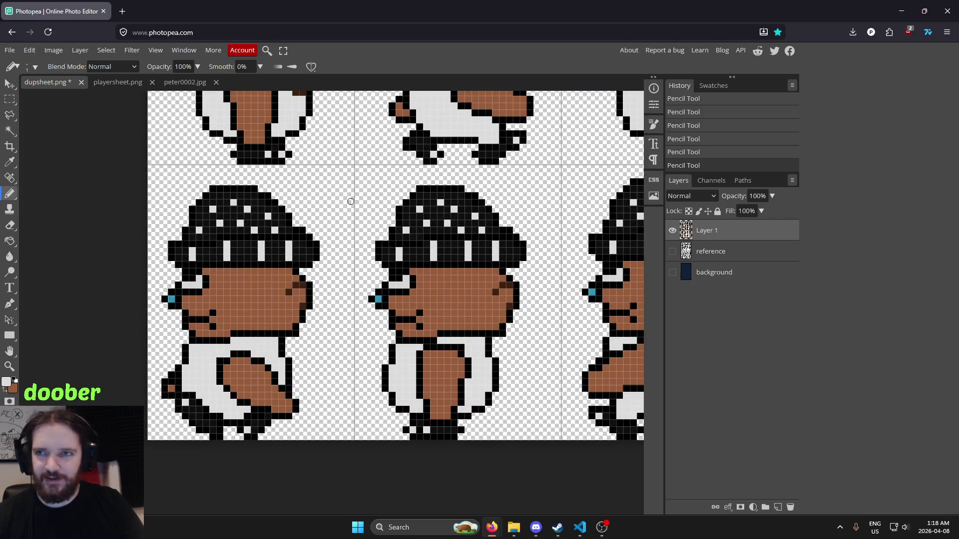
scroll(351, 360, "up", 2)
scroll(340, 421, "down", 3)
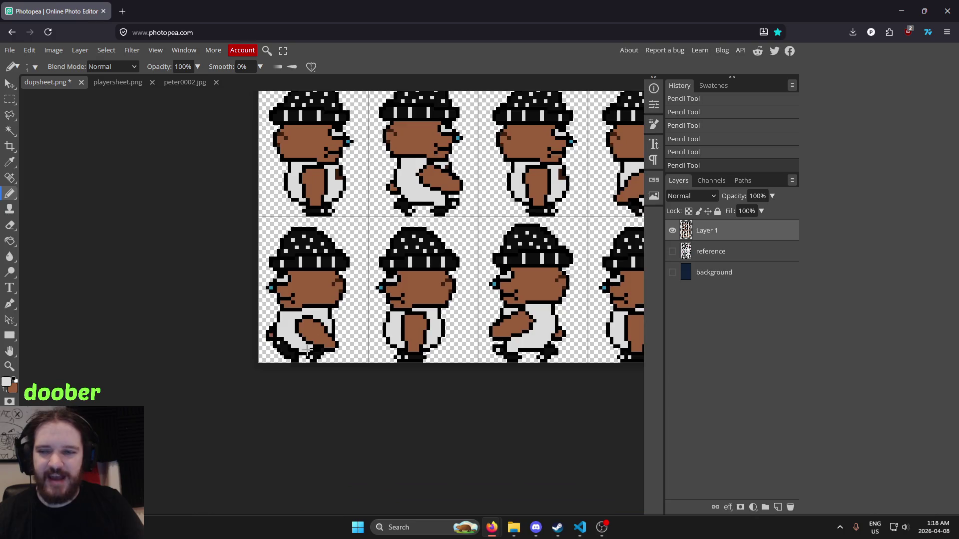
scroll(283, 325, "up", 4)
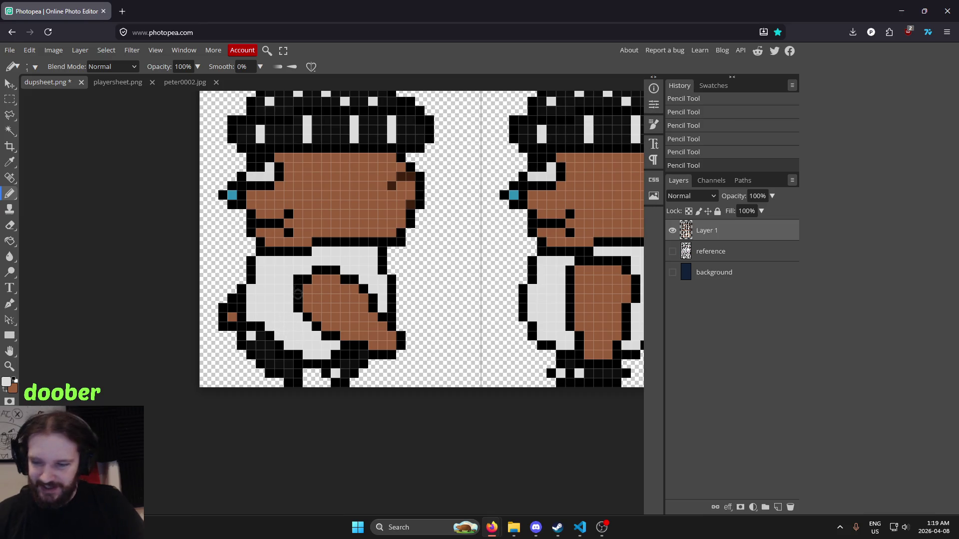
scroll(324, 350, "up", 5)
key("i")
left_click(400, 400)
scroll(400, 343, "down", 5)
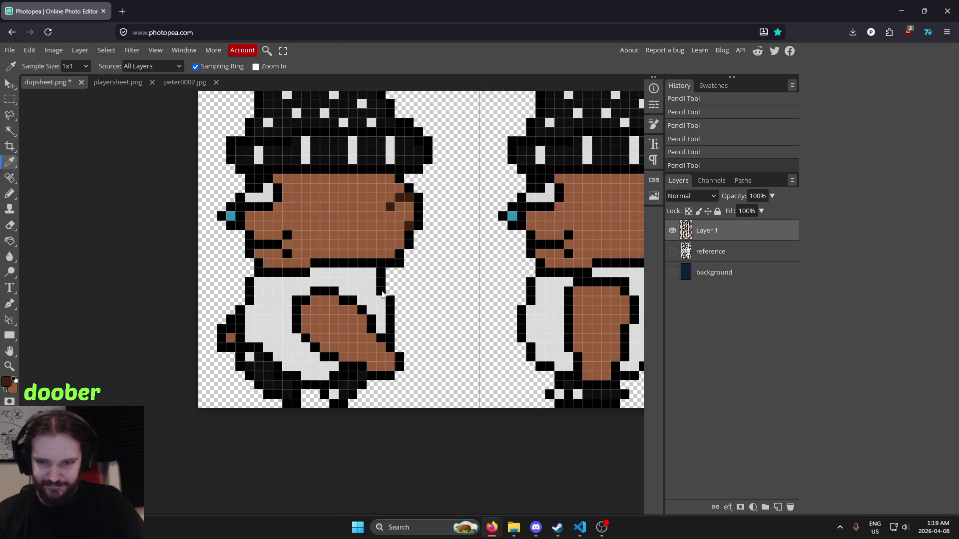
key("b")
left_click_drag(277, 338, 305, 356)
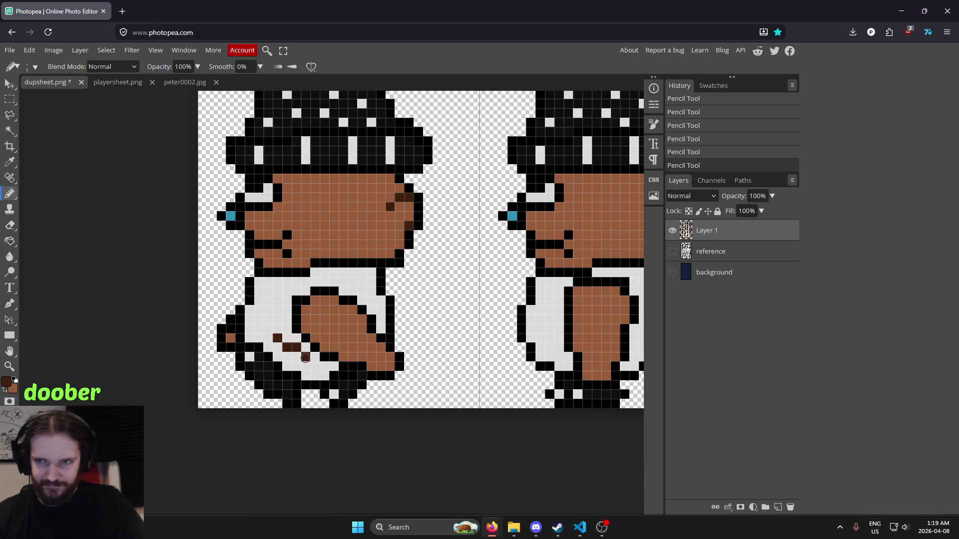
Undo two back-hand strokes and redraw the dark-brown shading there.
scroll(473, 275, "down", 3)
key("ctrl+z")
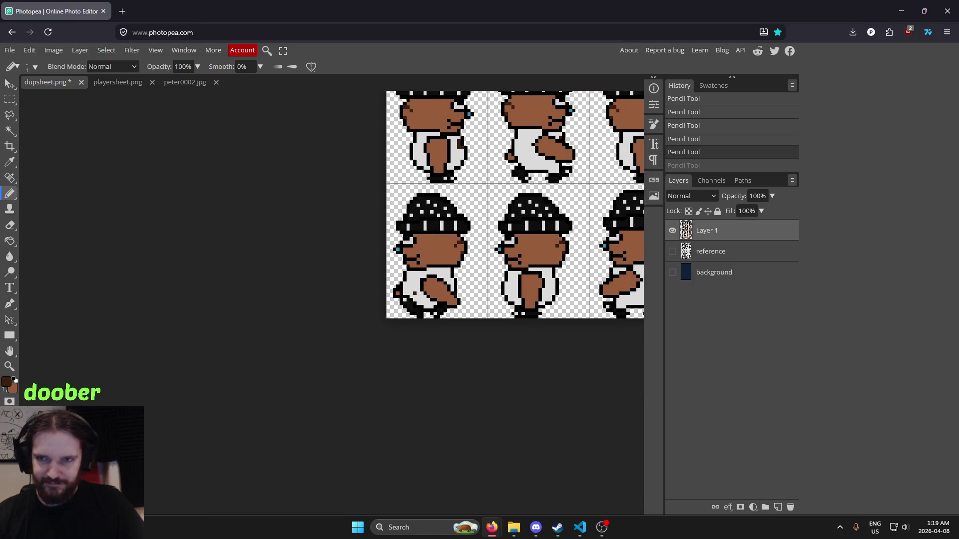
key("ctrl+z")
scroll(435, 298, "up", 3)
left_click_drag(388, 276, 397, 292)
scroll(543, 246, "down", 5)
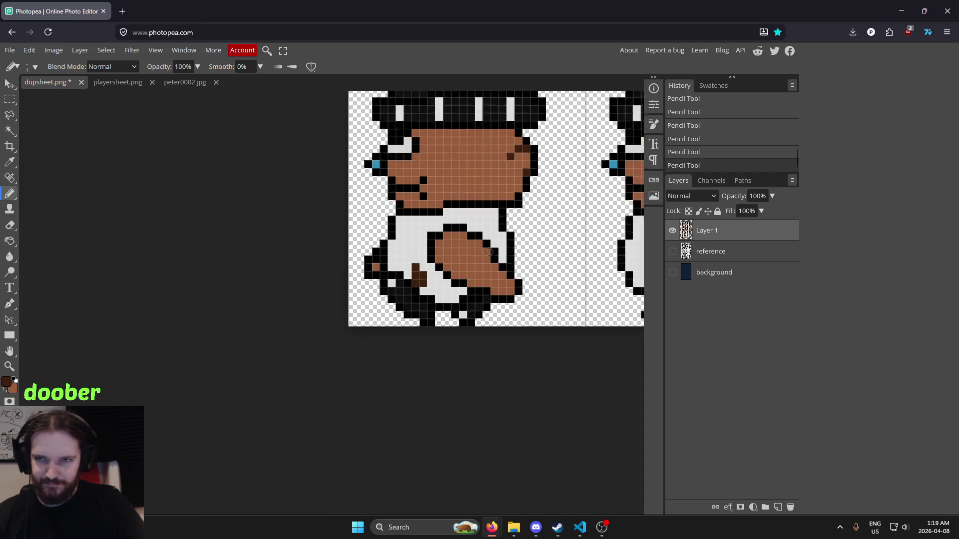
scroll(265, 504, "up", 5)
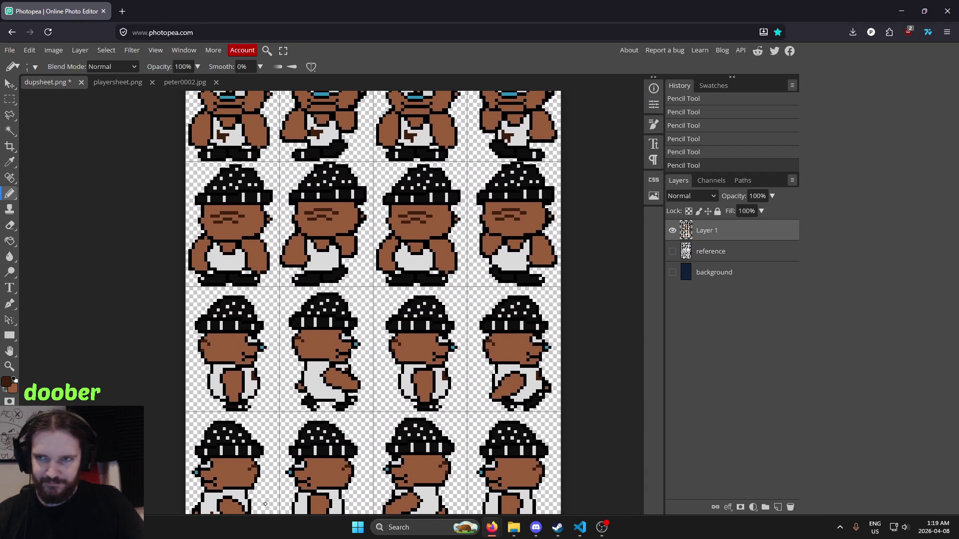
mouse_move(266, 504)
left_mouse_down()
mouse_move(295, 509)
mouse_move(342, 450)
mouse_move(353, 384)
left_mouse_up()
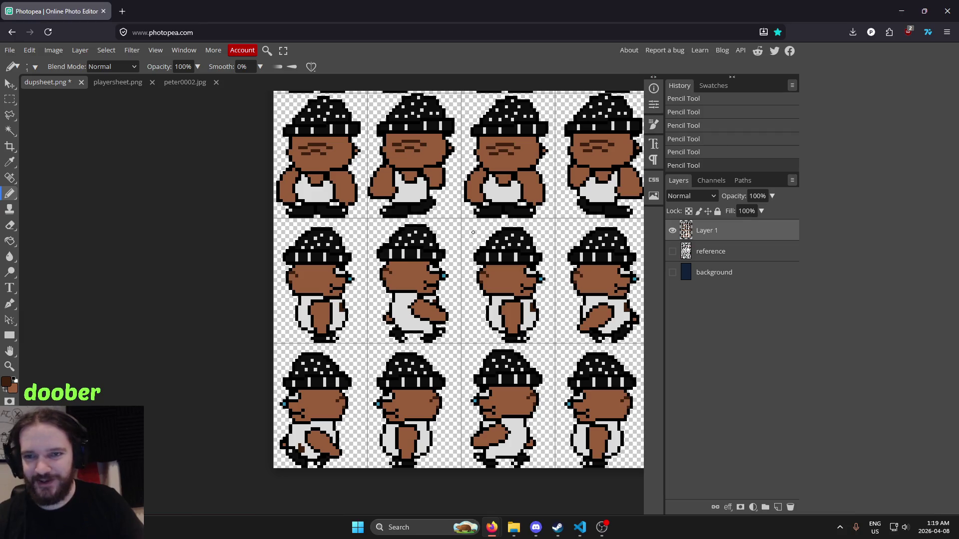
scroll(445, 255, "up", 5)
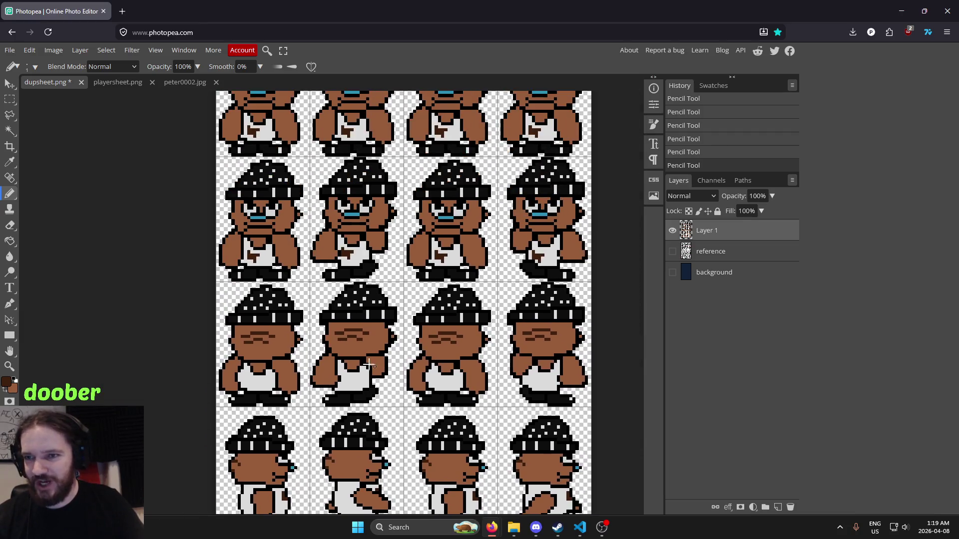
Undo the last pencil stroke and sample the trousers' light grey.
scroll(339, 347, "down", 5)
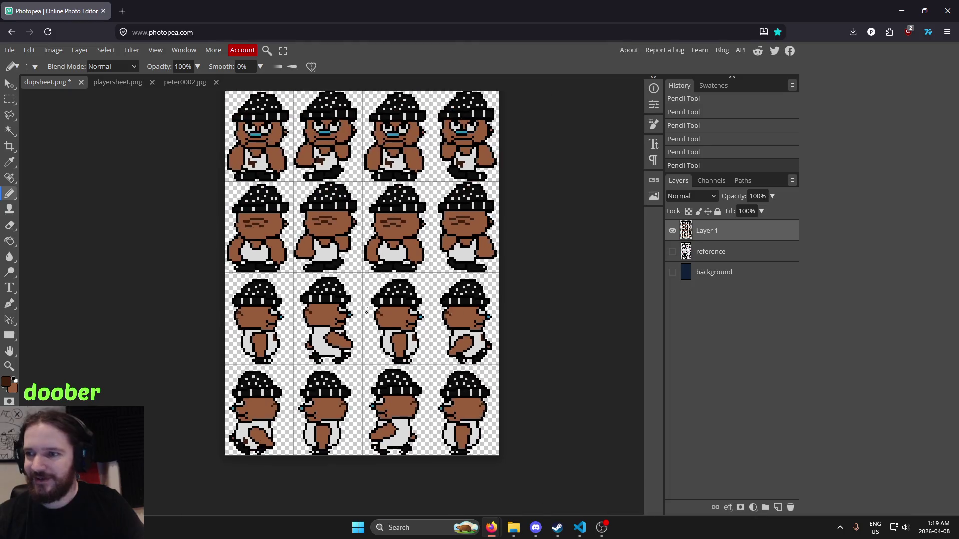
scroll(391, 280, "down", 3)
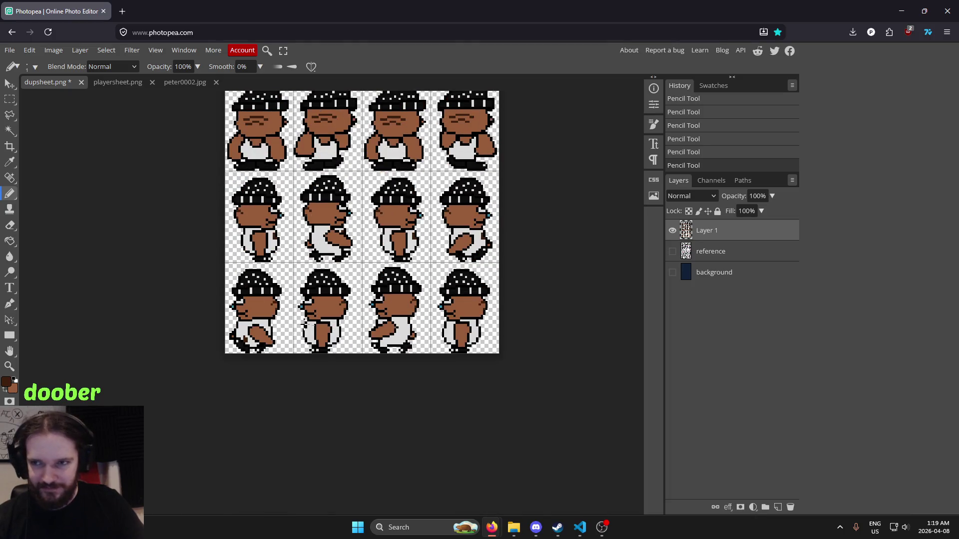
scroll(308, 325, "up", 7)
scroll(458, 251, "down", 5)
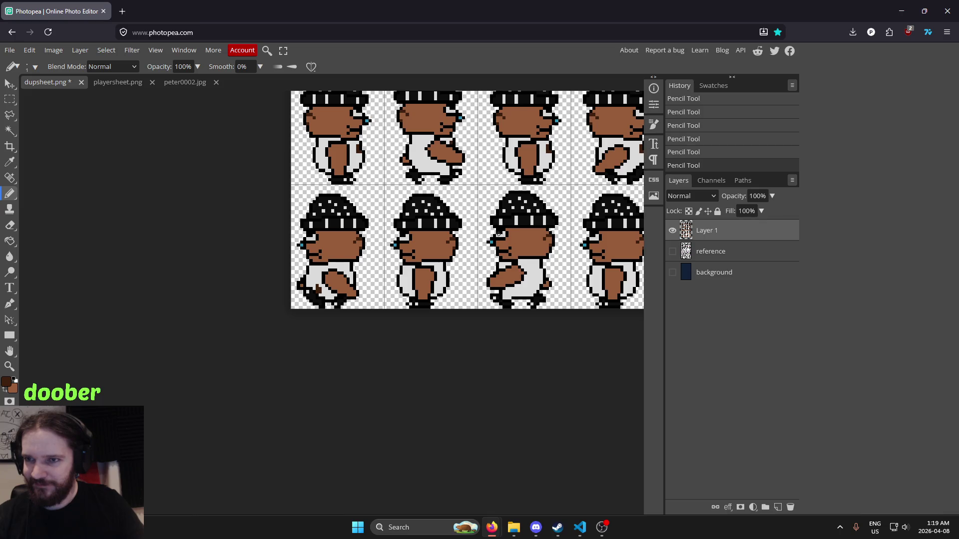
left_click_drag(498, 232, 433, 341)
scroll(424, 299, "up", 5)
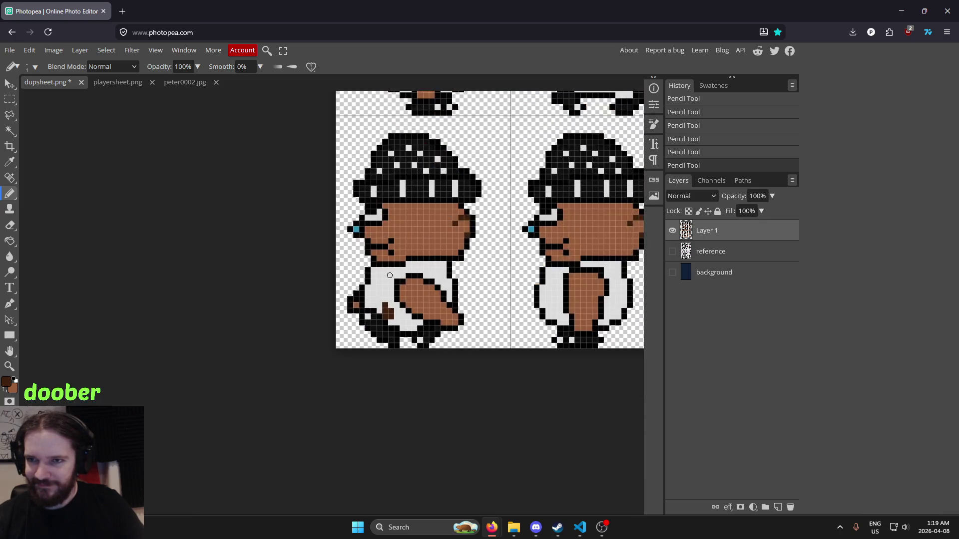
key("ctrl+z")
key("ctrl+z")
key("ctrl+z")
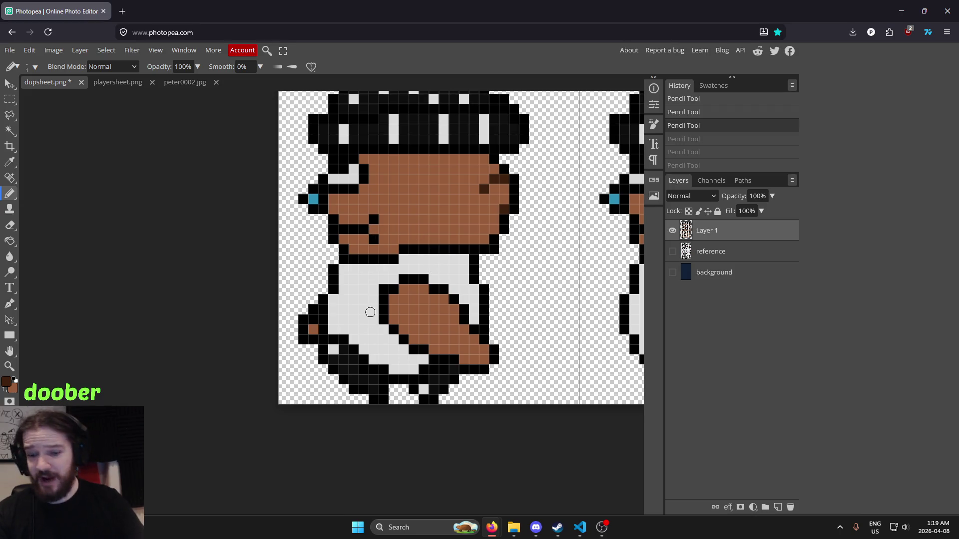
key("i")
left_click(357, 312)
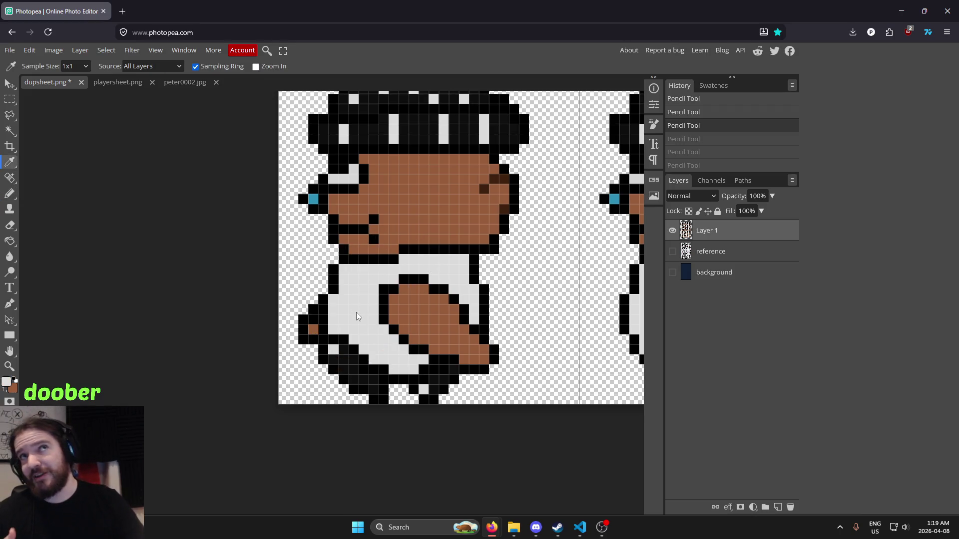
Pan and zoom across the sheet to inspect the side-facing walk rows.
mouse_move(355, 313)
left_mouse_down()
mouse_move(301, 314)
mouse_move(271, 247)
left_mouse_up()
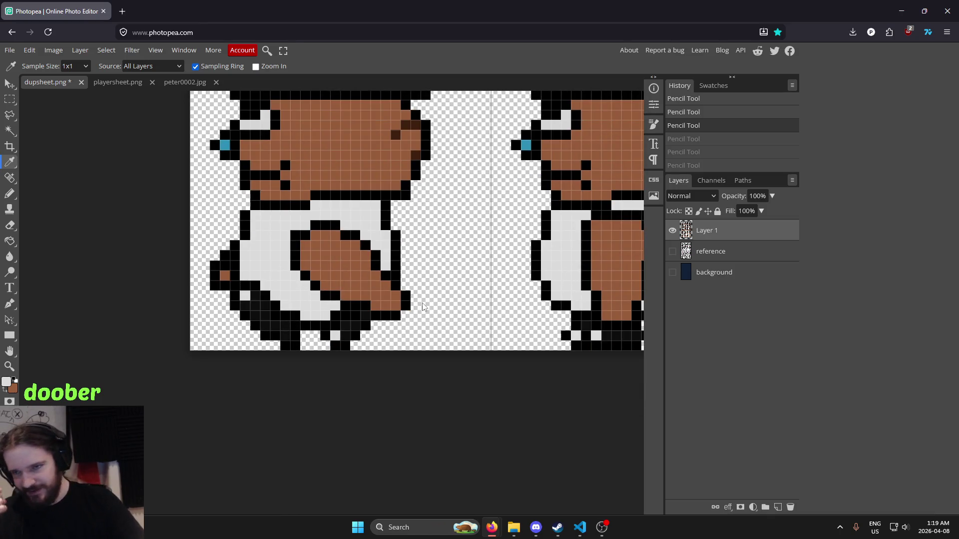
mouse_move(422, 306)
left_mouse_down()
mouse_move(263, 354)
mouse_move(375, 392)
left_mouse_up()
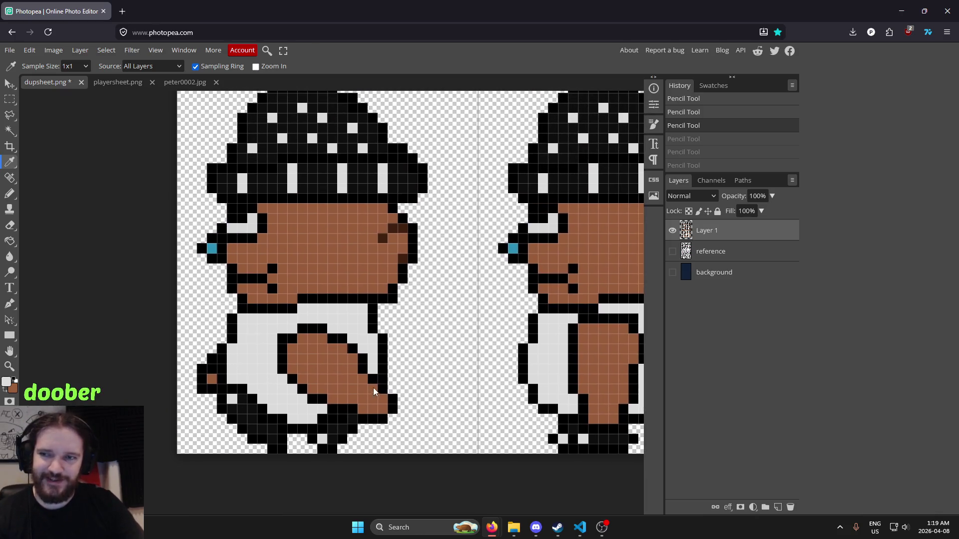
scroll(373, 392, "down", 10)
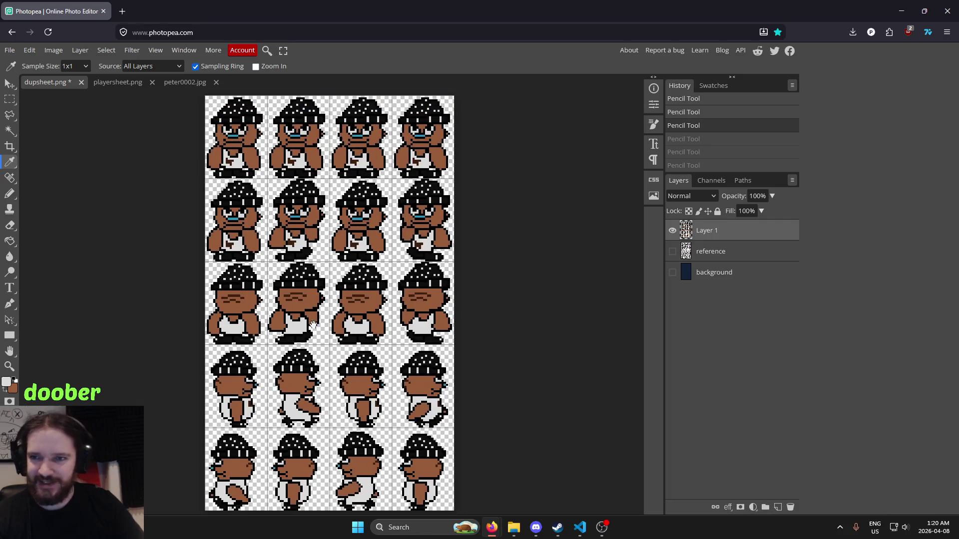
mouse_move(313, 326)
left_mouse_down()
mouse_move(331, 167)
mouse_move(413, 246)
left_mouse_up()
scroll(501, 335, "up", 5)
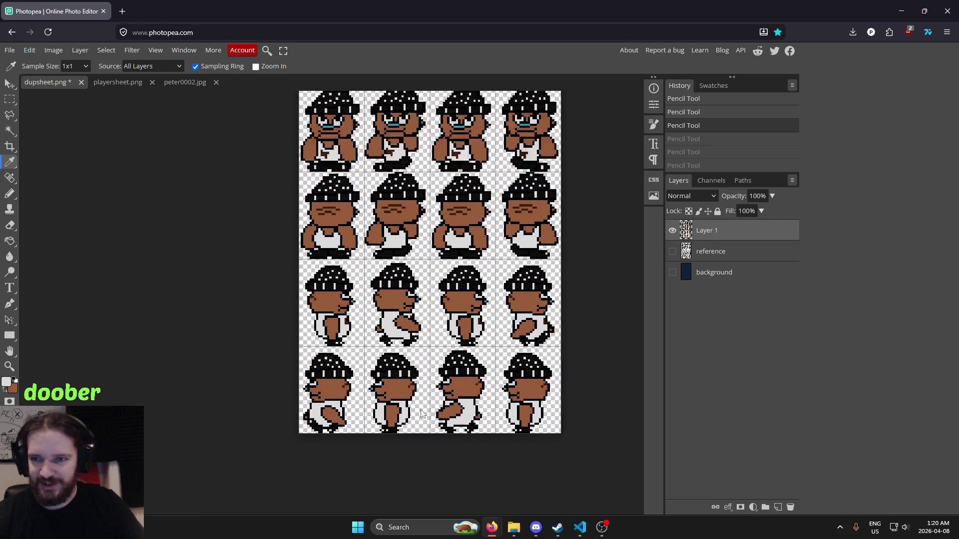
left_click_drag(441, 365, 394, 325)
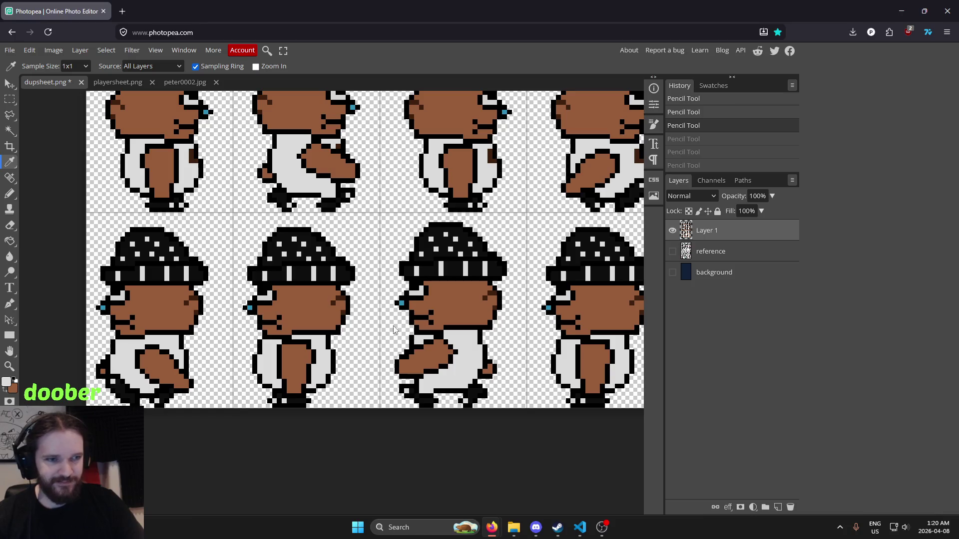
scroll(393, 325, "down", 2)
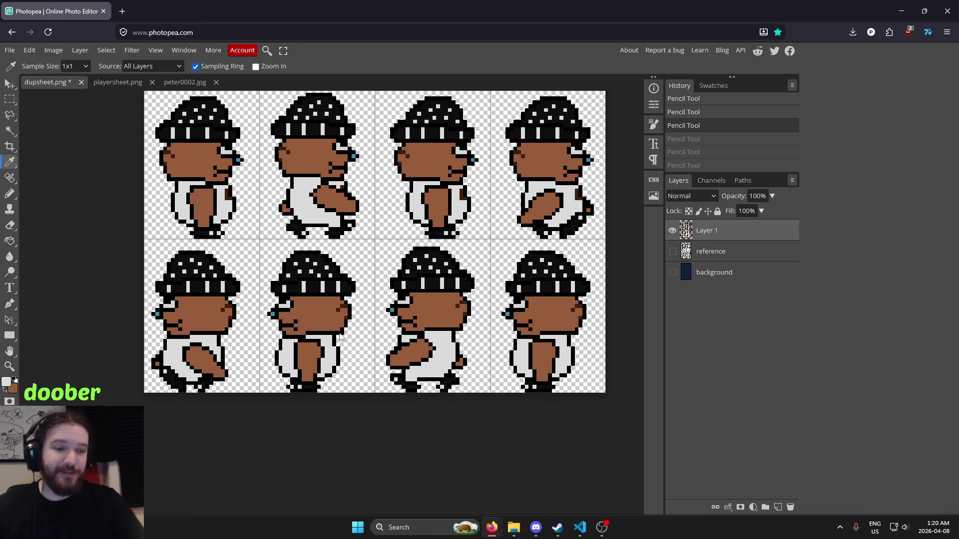
scroll(329, 301, "down", 2)
scroll(325, 265, "up", 8)
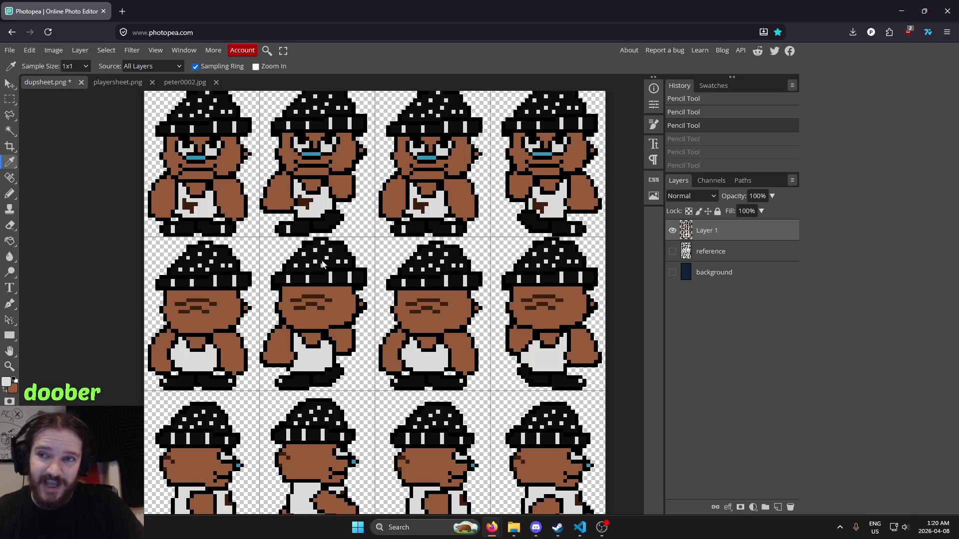
scroll(323, 265, "down", 5)
scroll(289, 366, "right", 2)
scroll(325, 352, "down", 2)
scroll(380, 340, "up", 4)
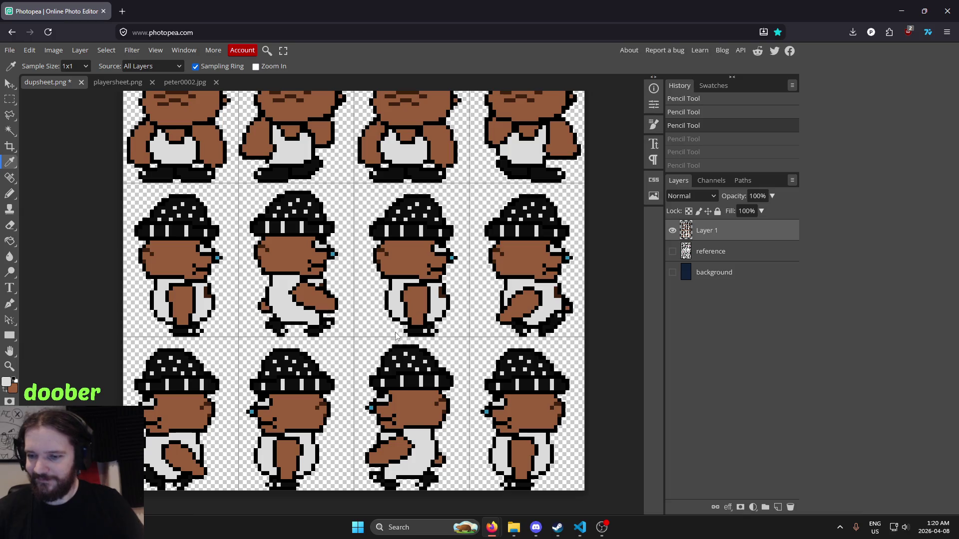
scroll(398, 264, "down", 3)
scroll(394, 299, "up", 1)
scroll(395, 314, "up", 2)
scroll(394, 313, "up", 2)
scroll(397, 360, "down", 1)
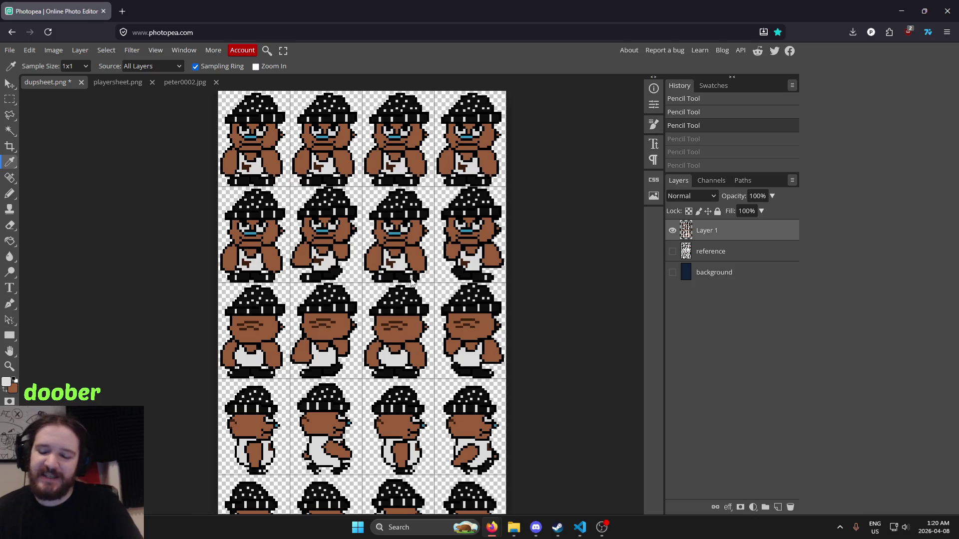
scroll(453, 404, "up", 3)
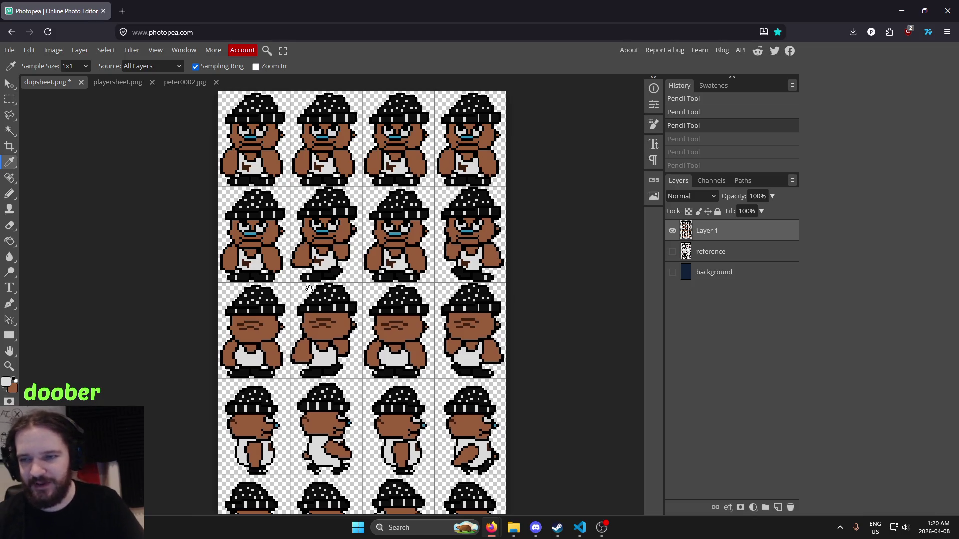
scroll(453, 404, "down", 3)
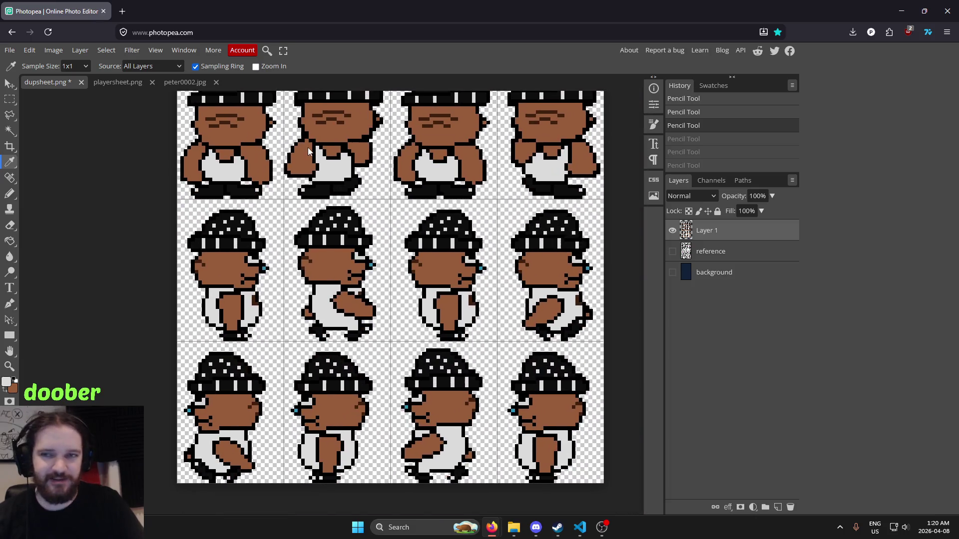
scroll(397, 427, "up", 3)
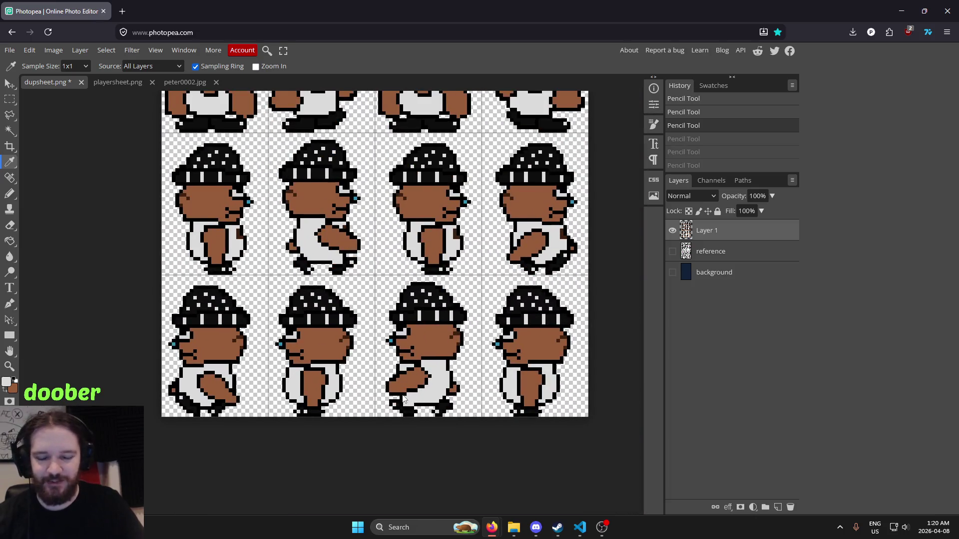
scroll(401, 389, "up", 1)
scroll(402, 389, "down", 3)
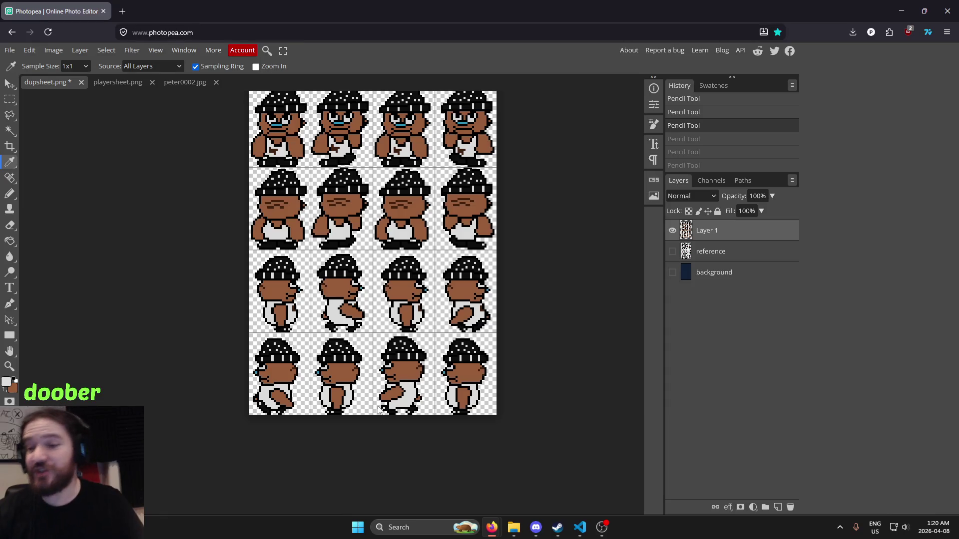
scroll(387, 412, "up", 5)
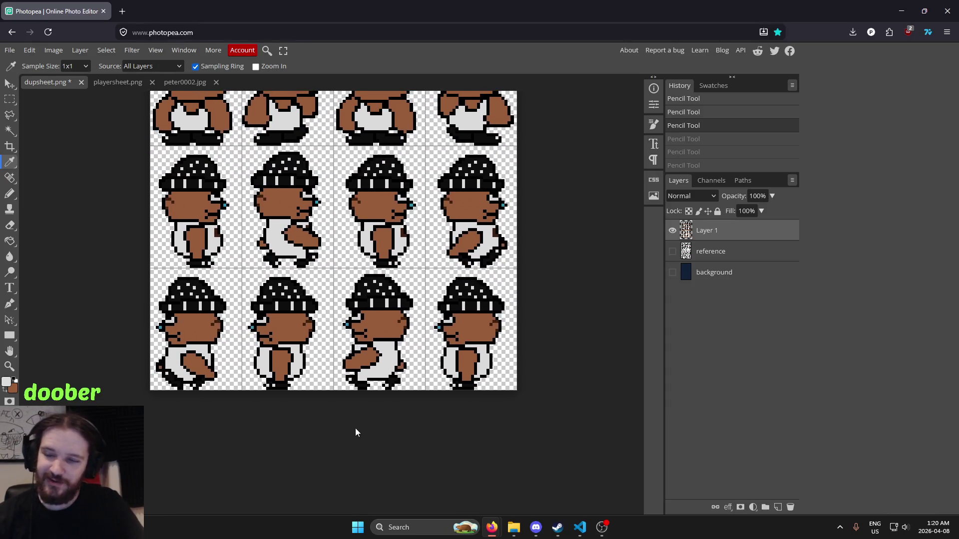
scroll(267, 310, "up", 3)
scroll(399, 458, "up", 3)
scroll(399, 458, "down", 3)
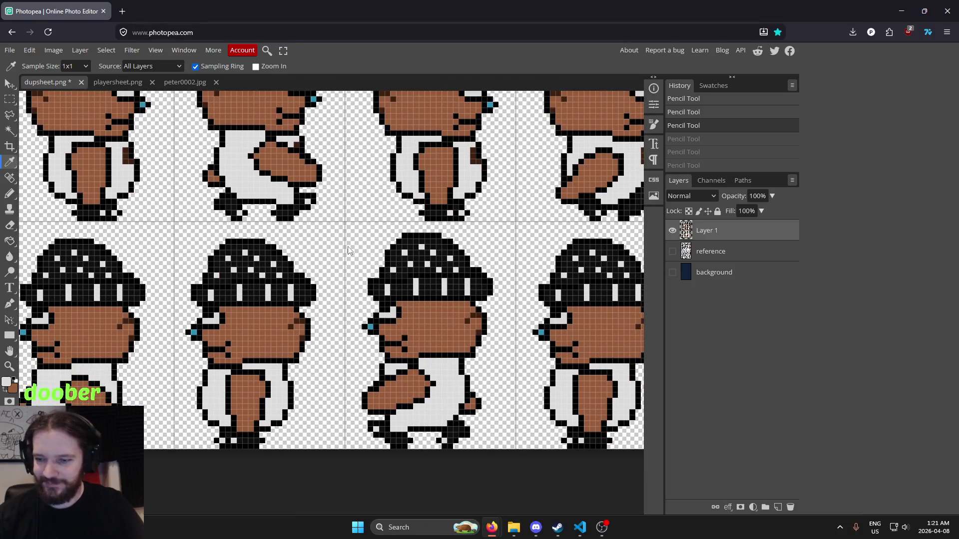
scroll(363, 248, "down", 2)
scroll(364, 249, "down", 1)
mouse_move(363, 248)
left_mouse_down()
mouse_move(350, 382)
mouse_move(343, 304)
mouse_move(351, 312)
left_mouse_up()
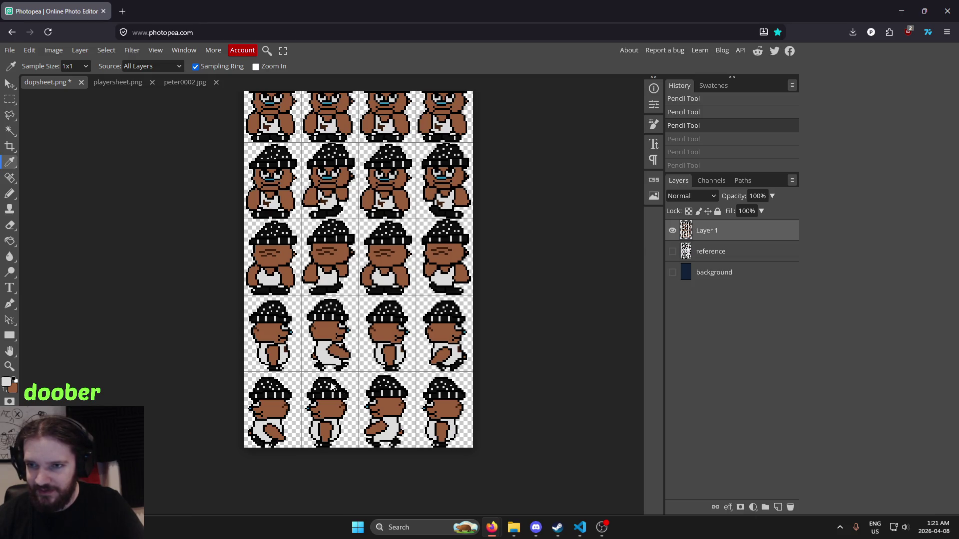
scroll(328, 381, "down", 2)
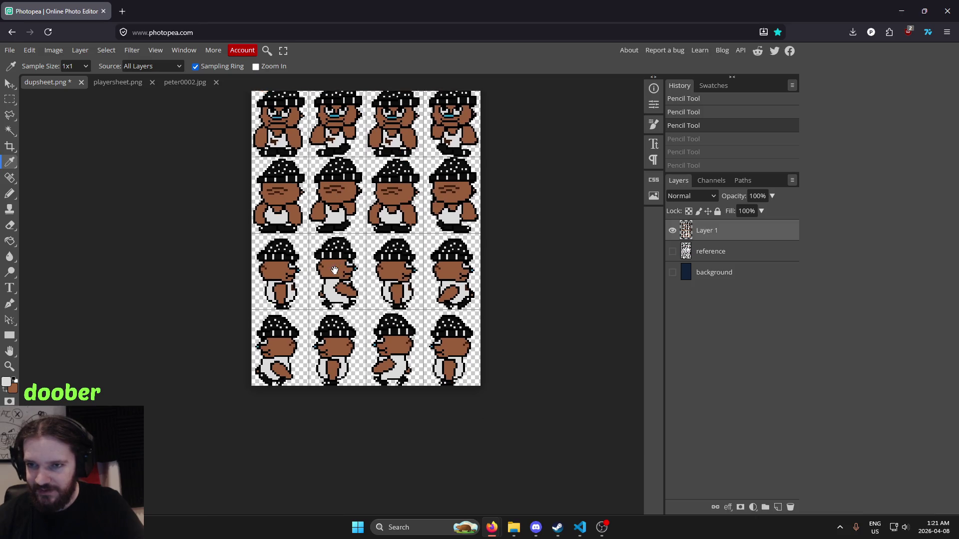
scroll(318, 350, "up", 2, "alt")
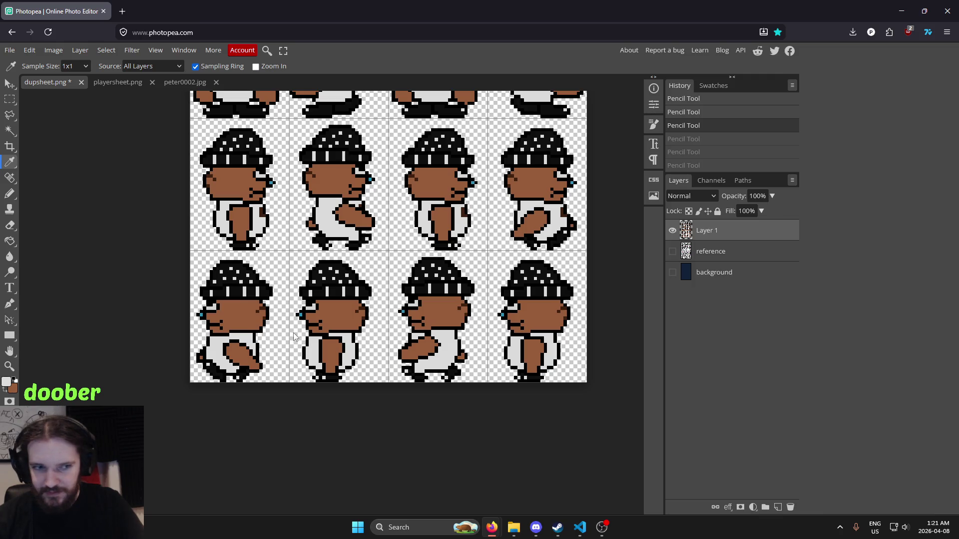
scroll(316, 303, "down", 3, "alt")
scroll(350, 300, "up", 1, "alt")
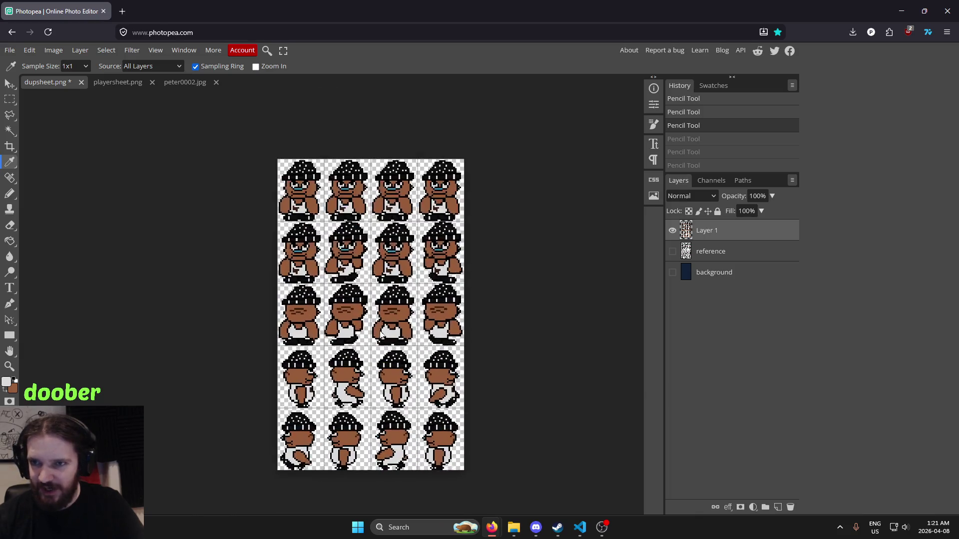
Export the sprite sheet as dupsheet.png in PNG format.
left_click(10, 50)
mouse_move(50, 204)
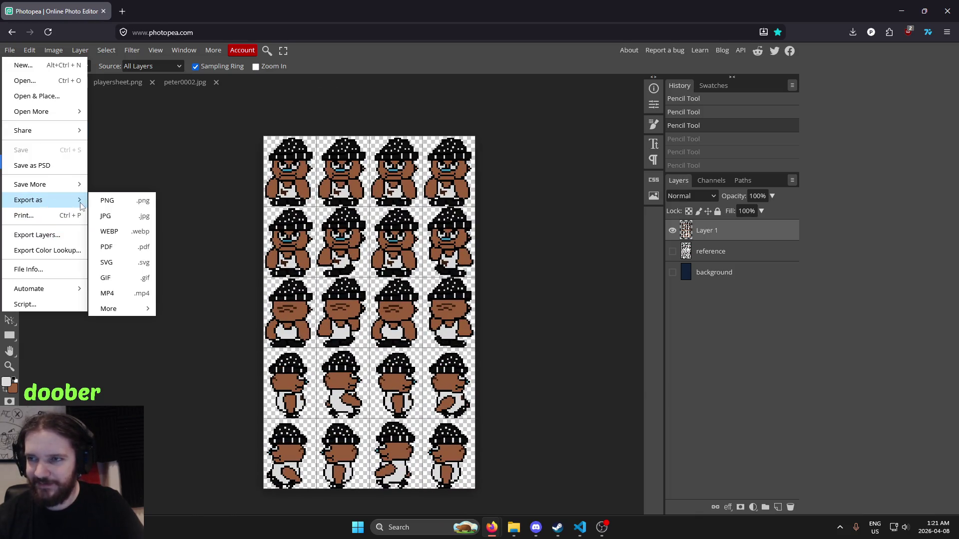
left_click(107, 199)
left_click(378, 260)
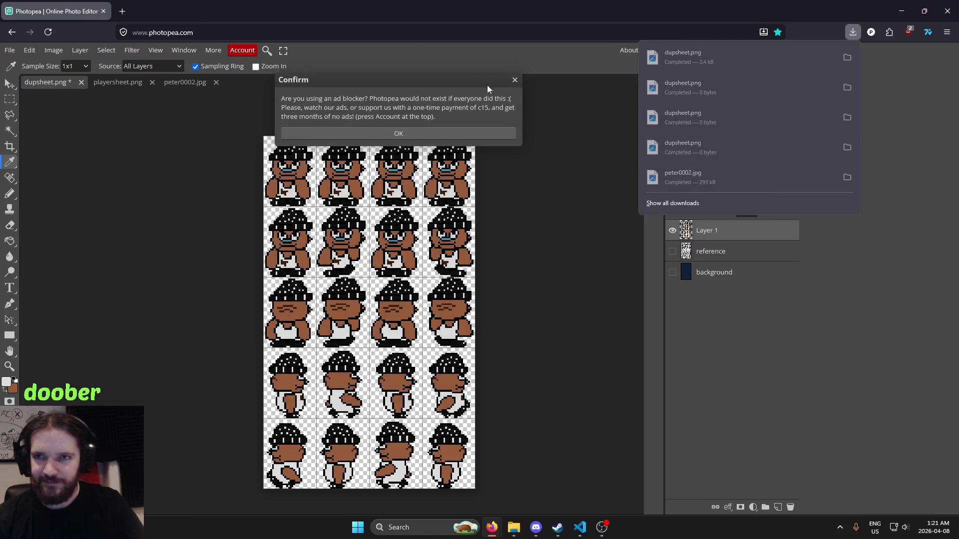
Replace the old dupsheet.png in the game's assets folder with the new download.
left_click(514, 80)
left_click(852, 34)
mouse_move(793, 60)
left_mouse_down()
mouse_move(573, 492)
mouse_move(507, 517)
mouse_move(510, 532)
mouse_move(582, 379)
left_mouse_up()
left_click(452, 183)
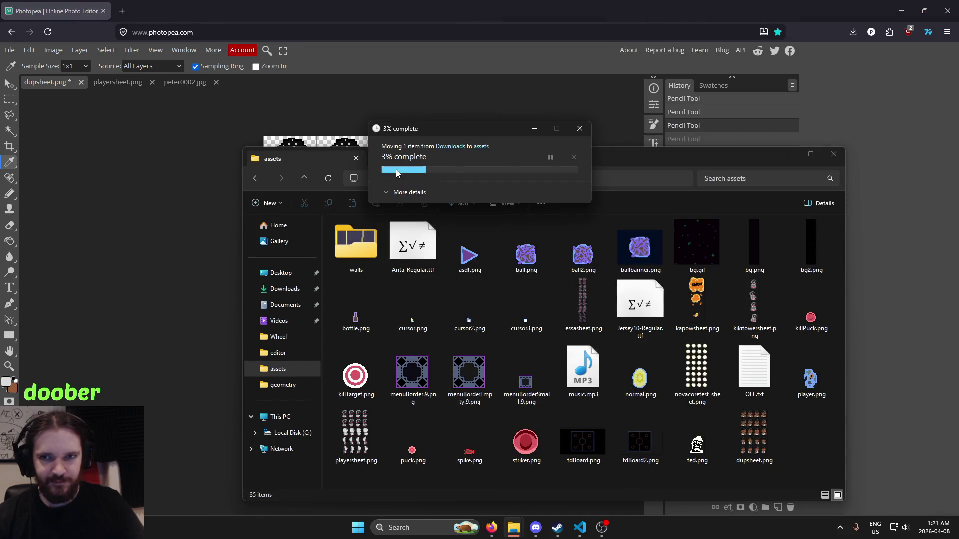
Launch the LÖVE game from main.lua to test the new sprite.
left_click(490, 10)
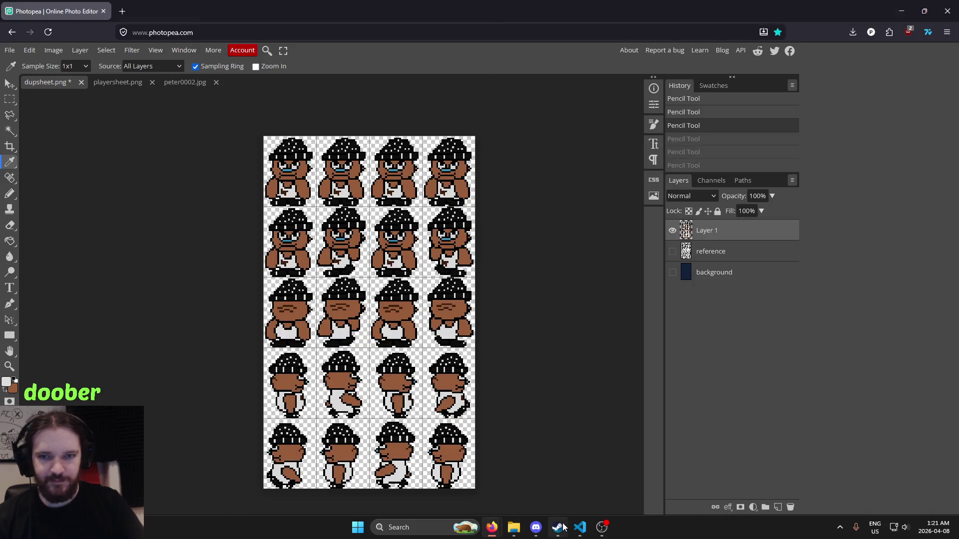
left_click(580, 527)
left_click(588, 357)
key("alt+l")
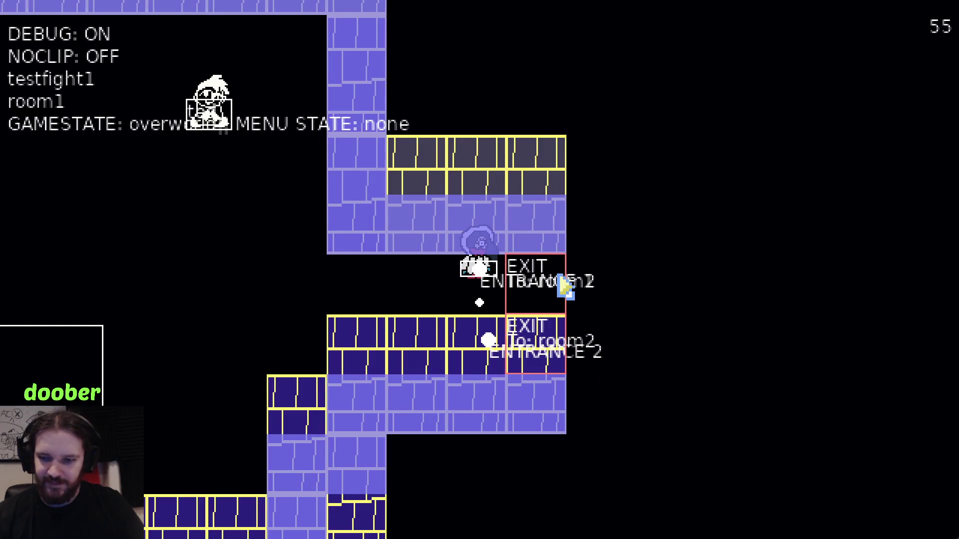
Walk the player around room1 with the arrow keys to watch the capped follower's walk frames.
key("Left")
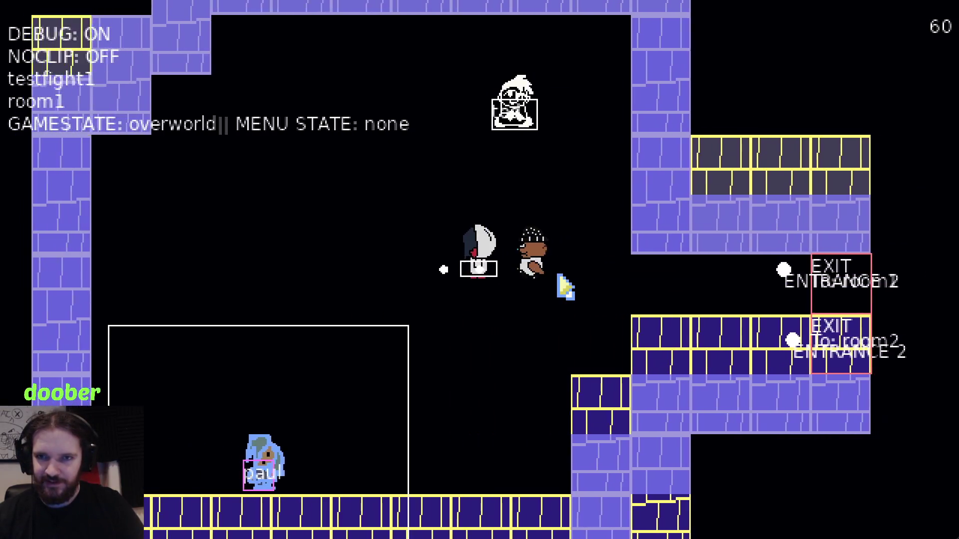
key("Up")
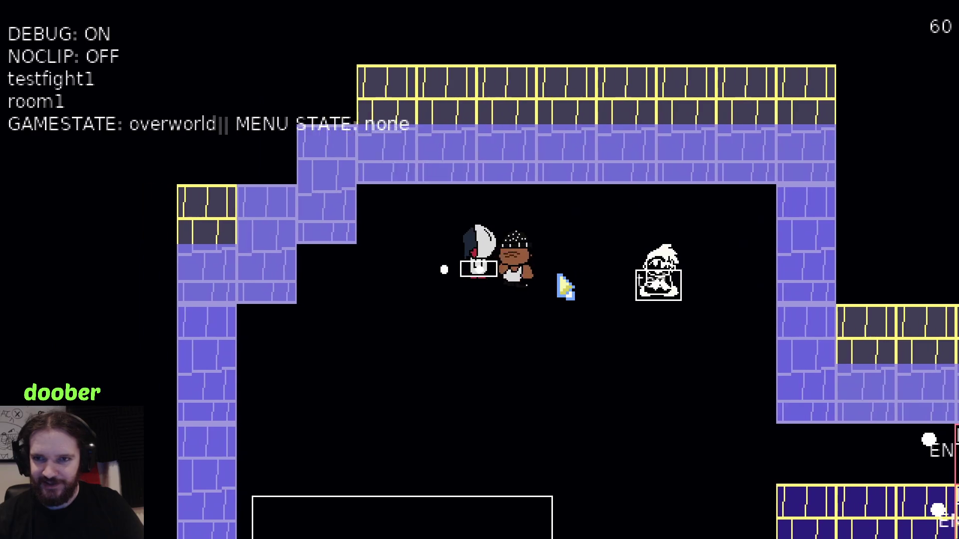
key("Left")
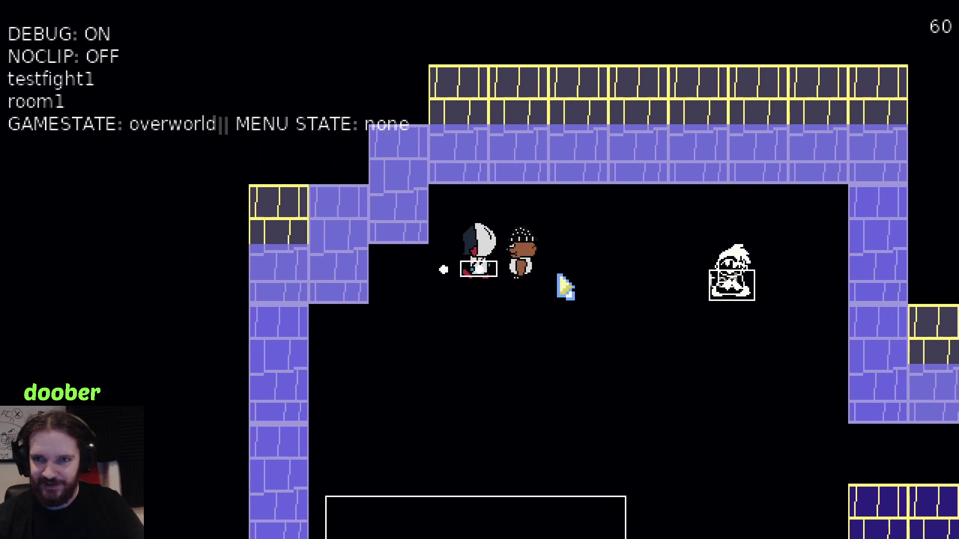
key("Down")
key("Right")
key("Right")
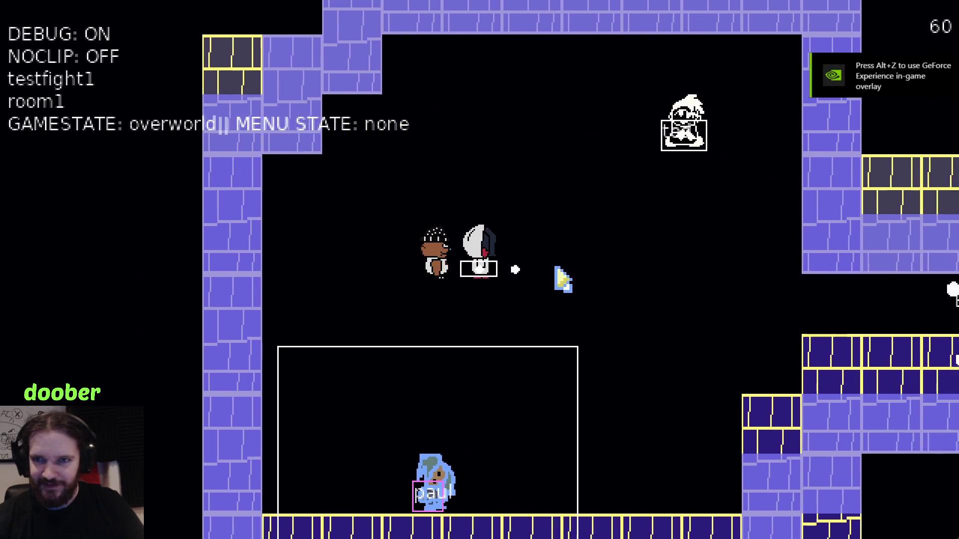
key("Down")
key("Left")
key("Up")
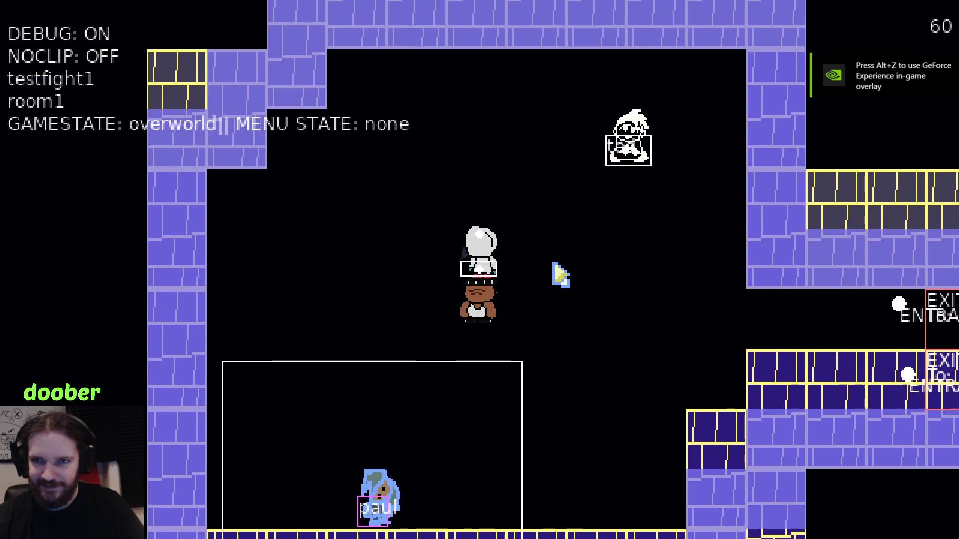
key("Left")
key("Left")
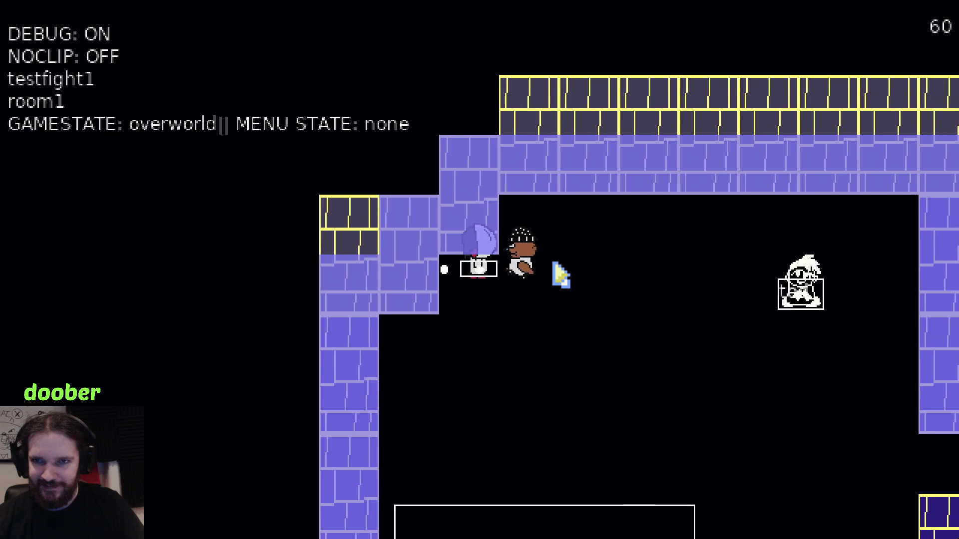
key("Down")
key("Right")
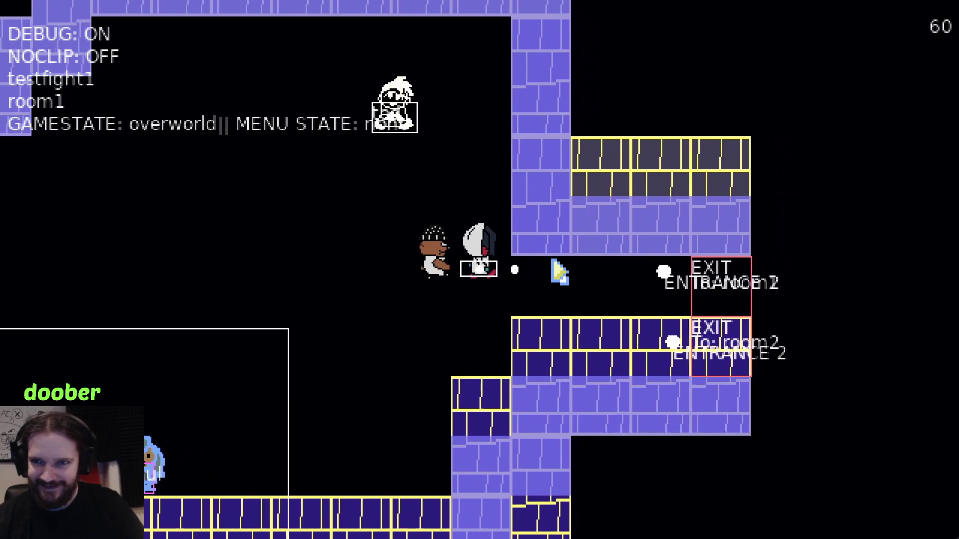
key("Down")
key("Left")
key("Down")
Turn on noclip with N, walk down into empty space, and face the player up, right and down.
key("Down")
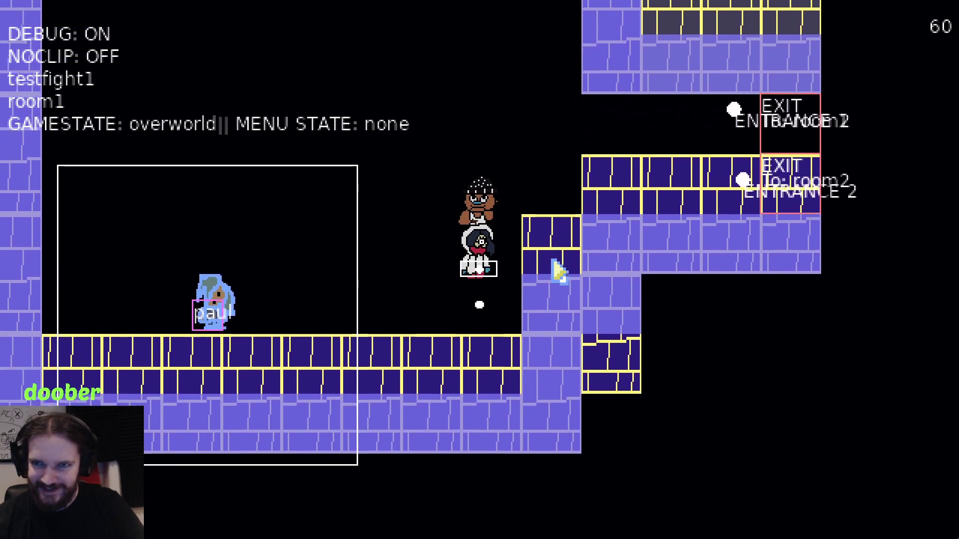
key("n")
key("Down")
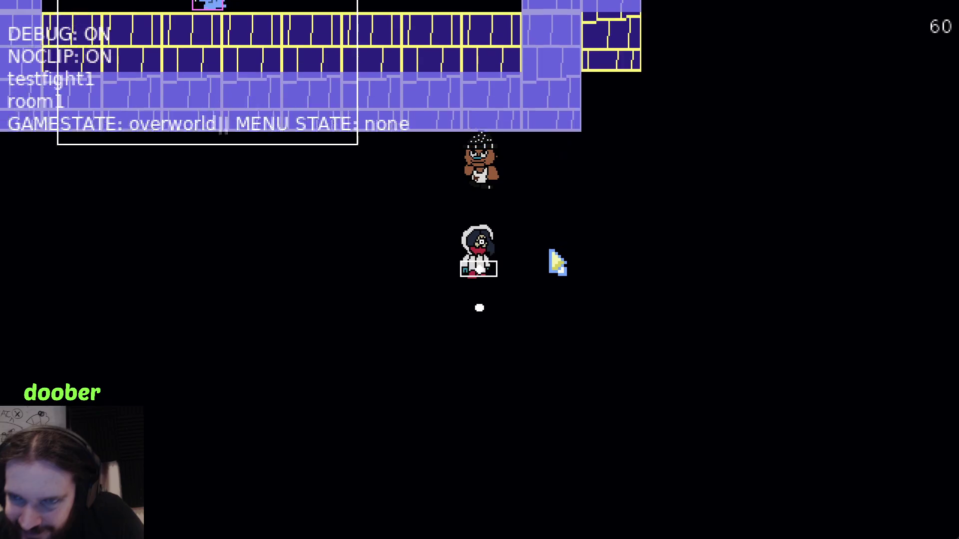
key("Down")
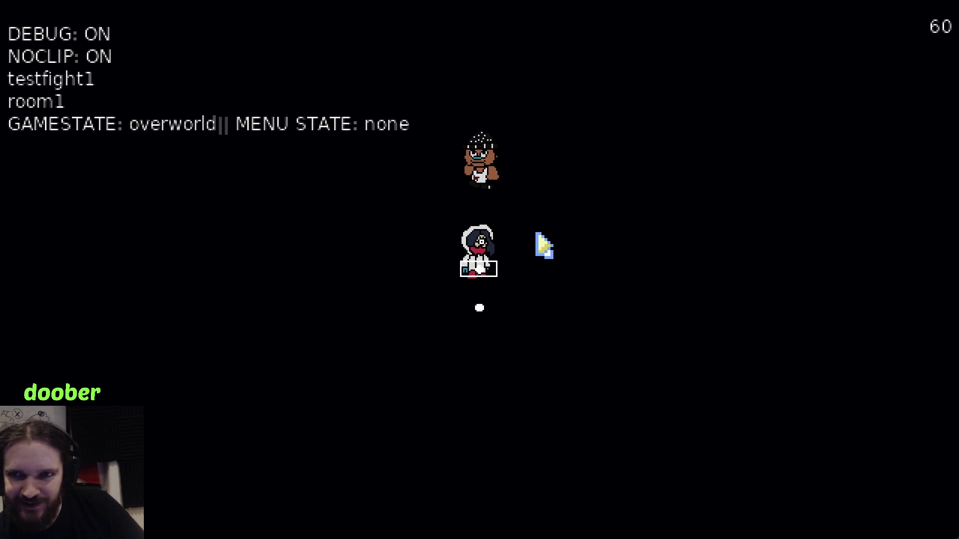
key("Up")
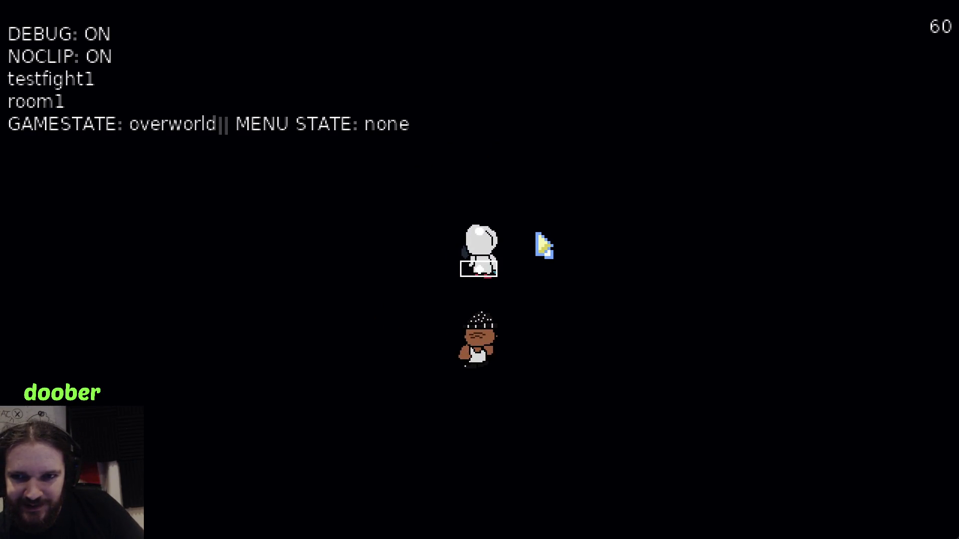
key("Right")
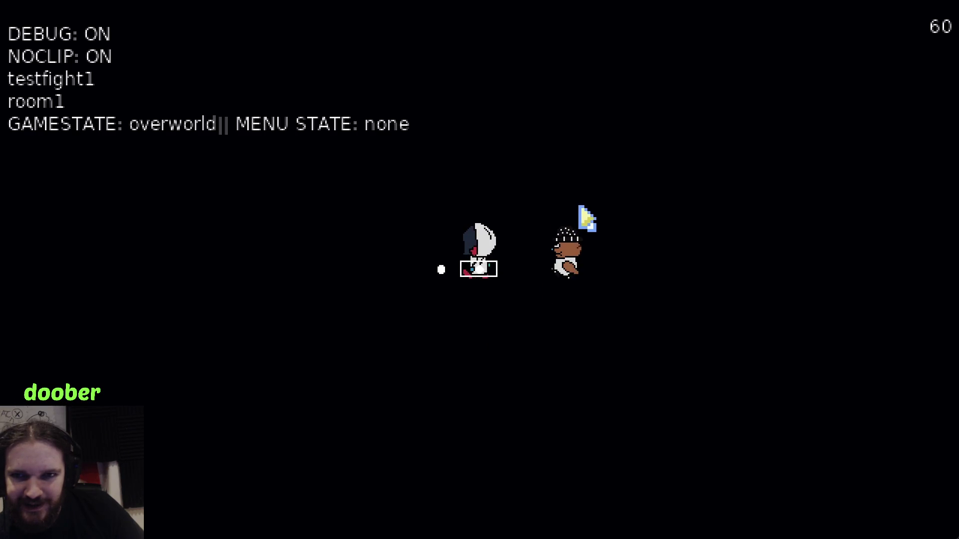
key("Down")
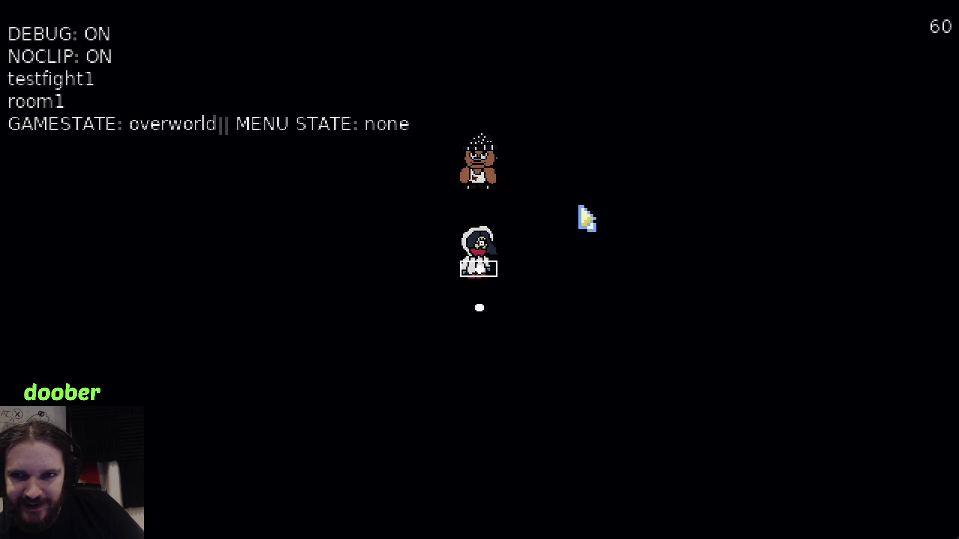
key("Right")
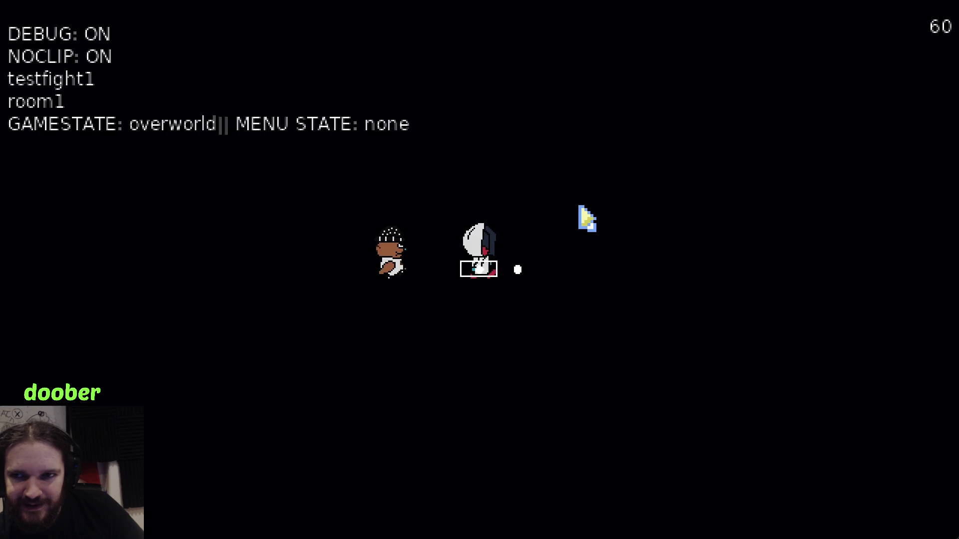
Quit the game and return to dupsheet.png in Photopea with the lasso selection tool.
key("Escape")
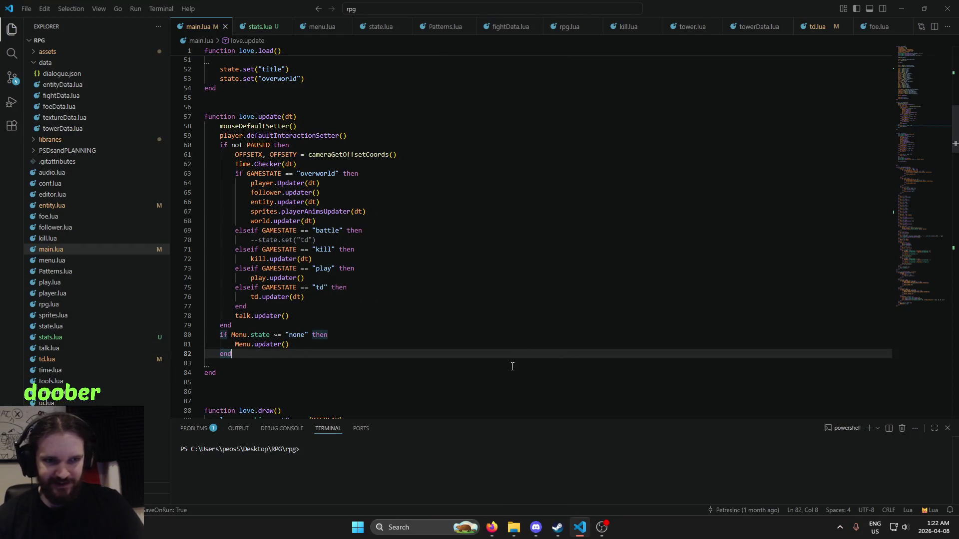
mouse_move(492, 528)
left_click(590, 464)
scroll(490, 419, "down", 1)
left_click(10, 99)
left_click(10, 115)
Select the right side-view walking frame's body, 26 by 32 px.
scroll(412, 465, "up", 5)
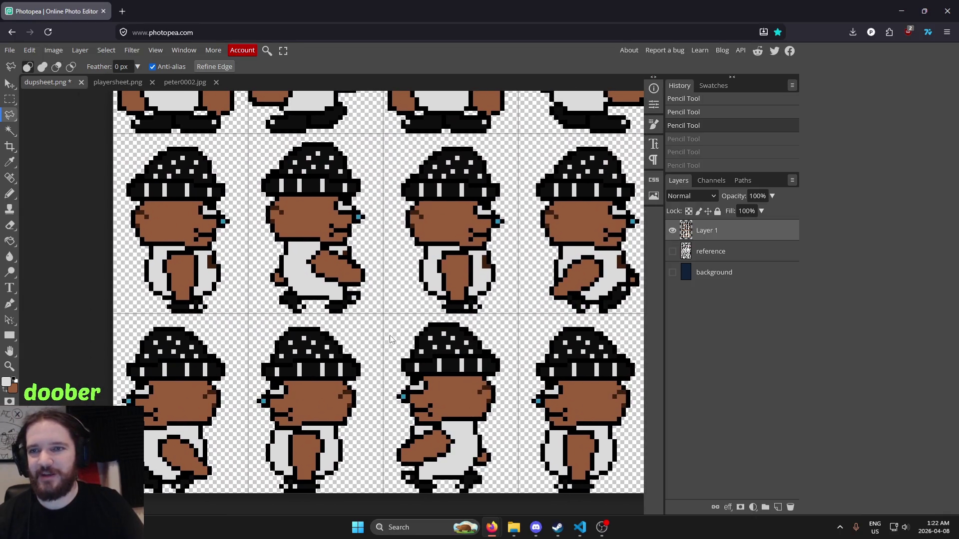
scroll(220, 154, "up", 1)
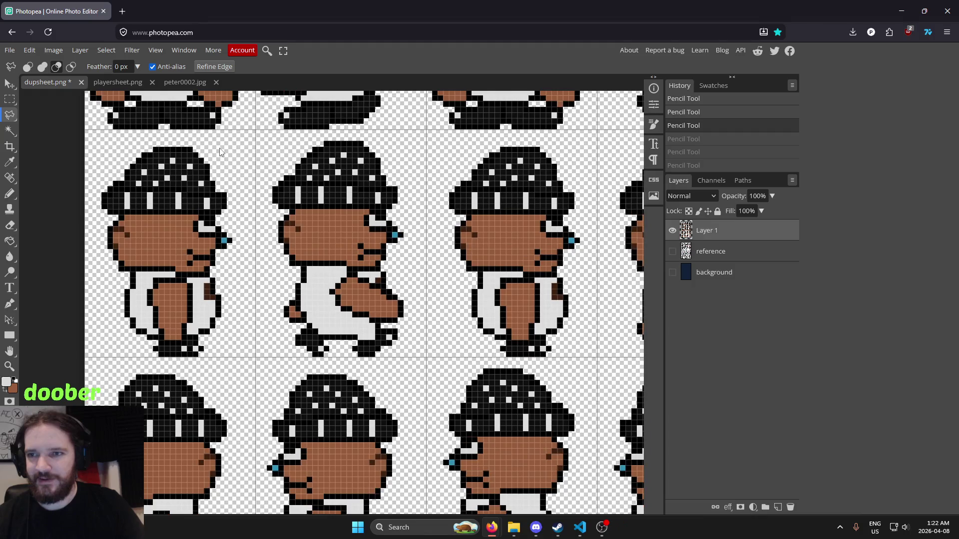
scroll(434, 259, "up", 2)
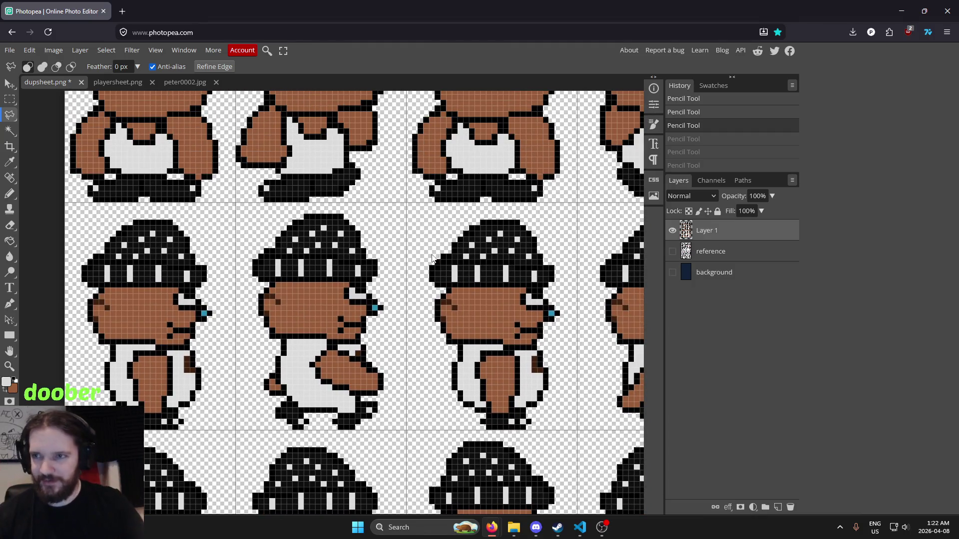
scroll(472, 230, "up", 2)
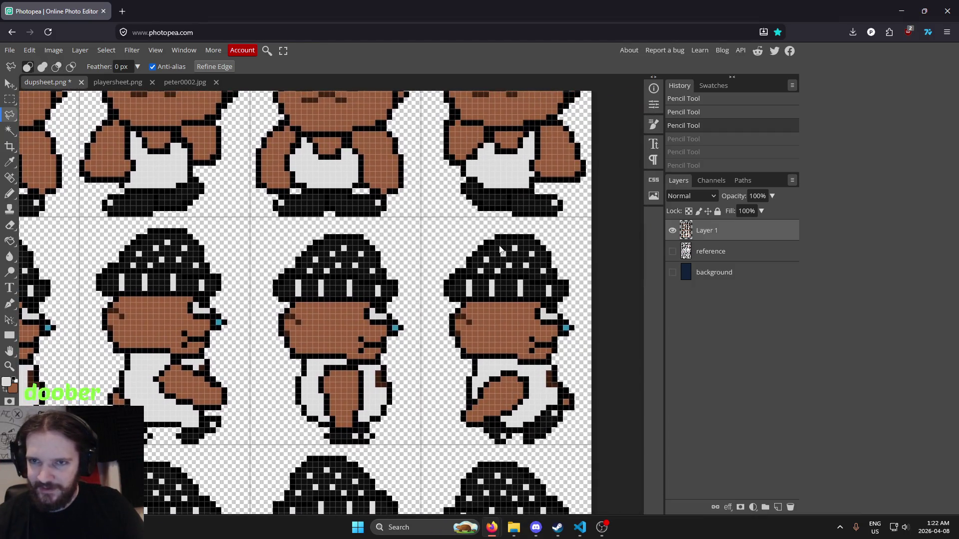
scroll(473, 231, "up", 1)
scroll(505, 341, "down", 4)
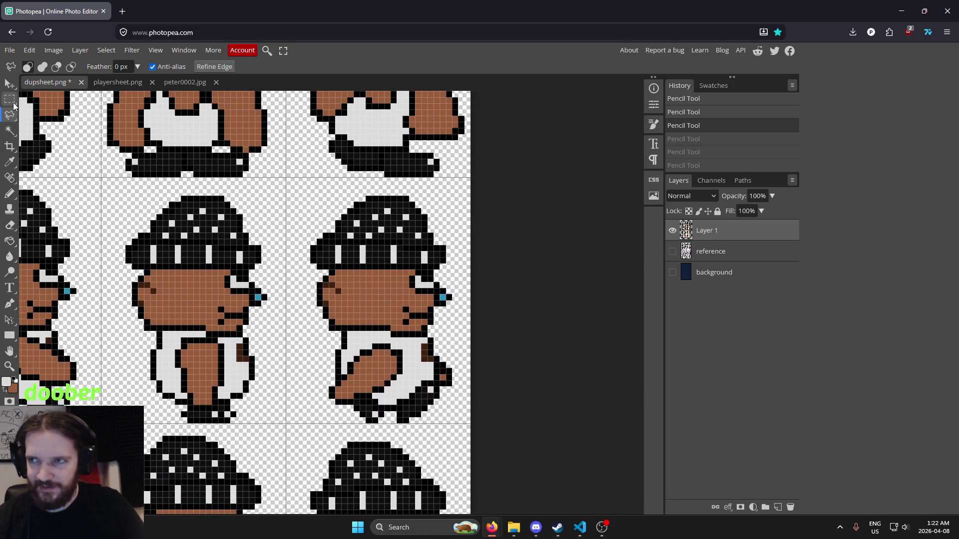
left_click(9, 98)
scroll(320, 240, "up", 1)
mouse_move(287, 173)
left_mouse_down()
mouse_move(429, 220)
mouse_move(487, 348)
mouse_move(493, 423)
mouse_move(489, 398)
left_mouse_up()
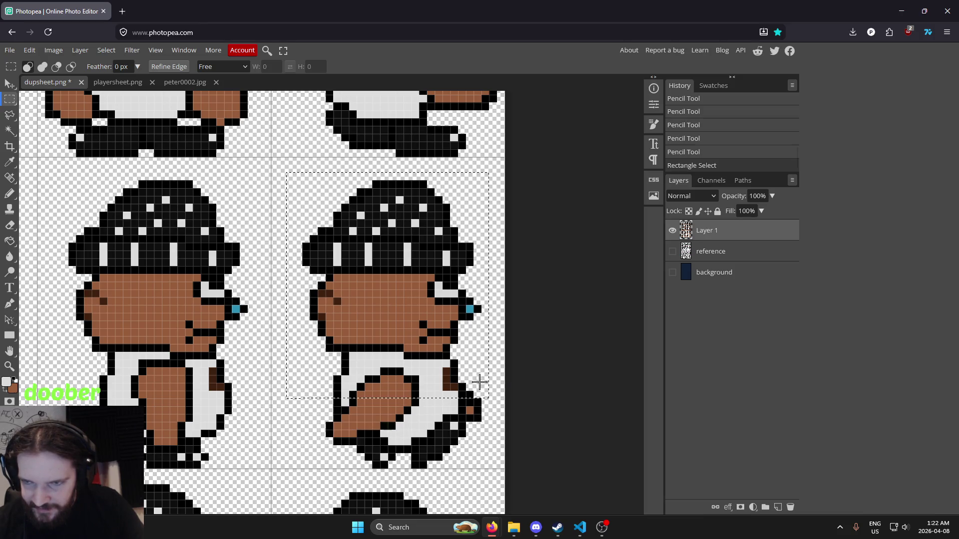
scroll(306, 369, "down", 4)
scroll(370, 362, "up", 3)
scroll(370, 362, "right", 3)
left_click(362, 370)
scroll(363, 370, "right", 2)
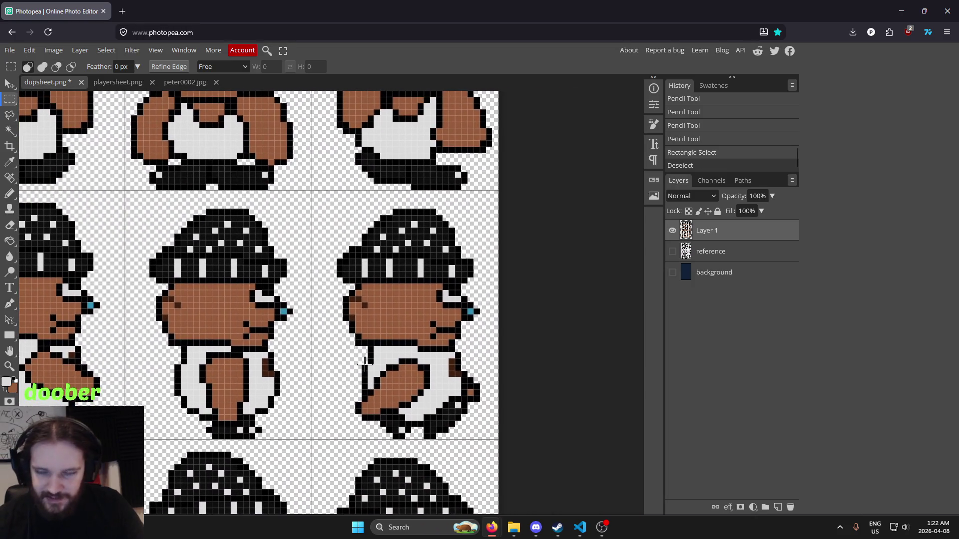
scroll(363, 370, "up", 1)
scroll(368, 312, "right", 2)
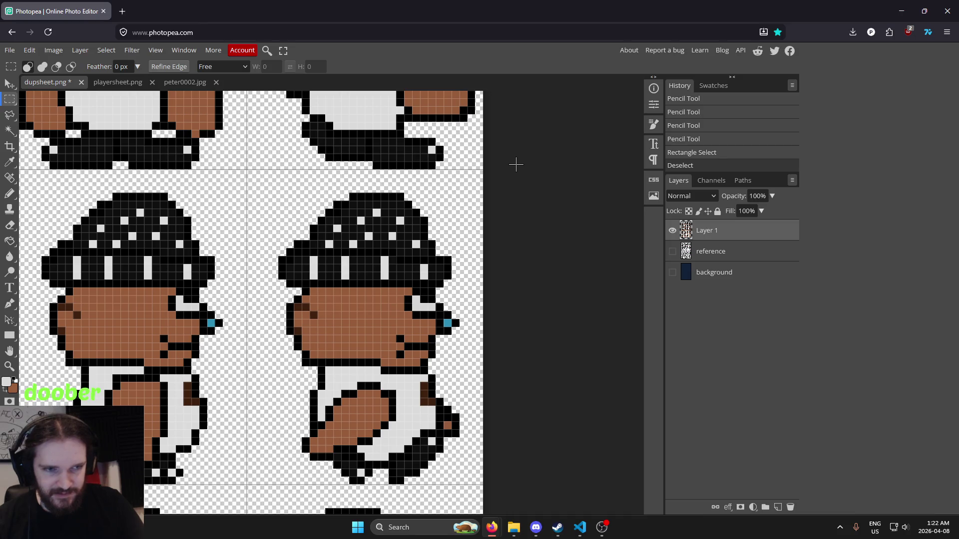
mouse_move(271, 185)
left_mouse_down()
mouse_move(466, 412)
mouse_move(471, 436)
left_mouse_up()
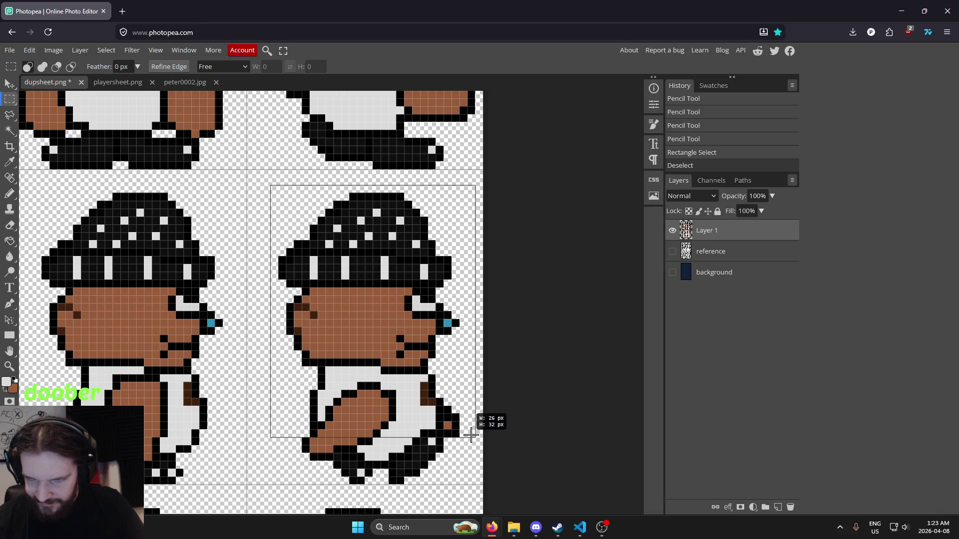
left_click_drag(472, 436, 471, 436)
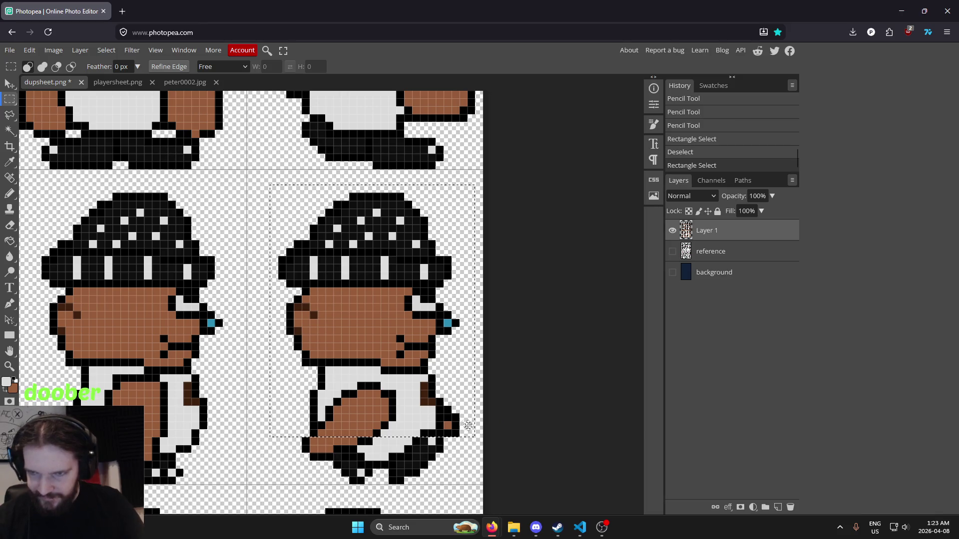
Paste the body onto a new layer and nudge it up one pixel.
key("Delete")
key("ctrl+v")
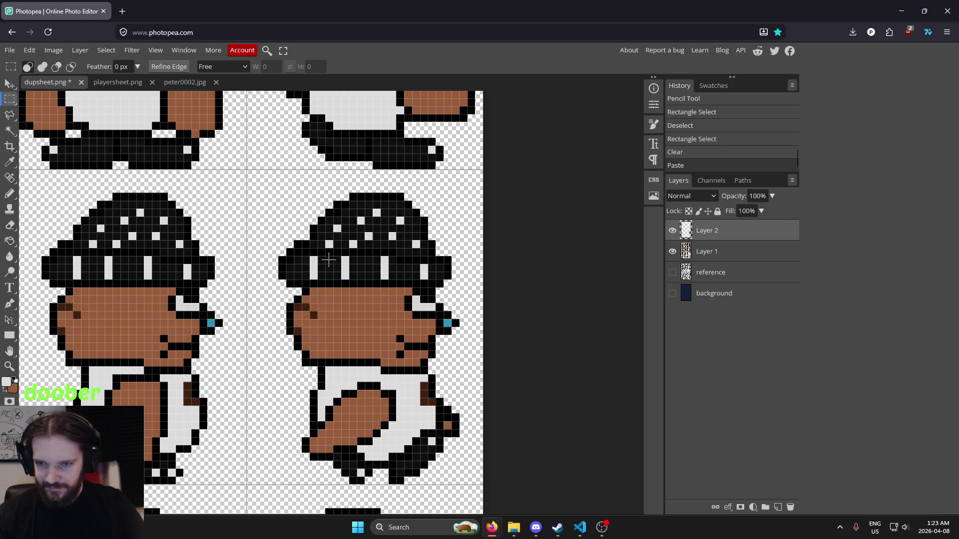
key("v")
key("Up")
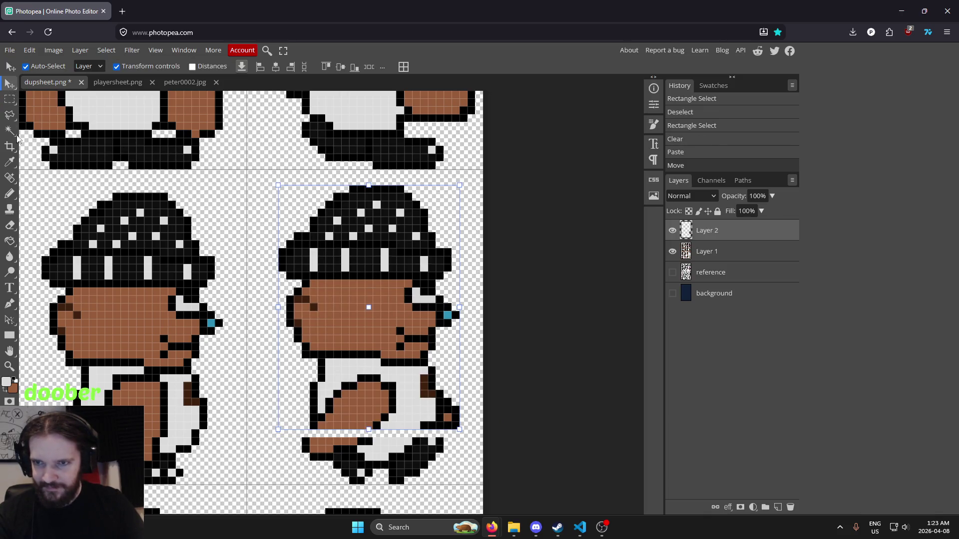
left_click(10, 100)
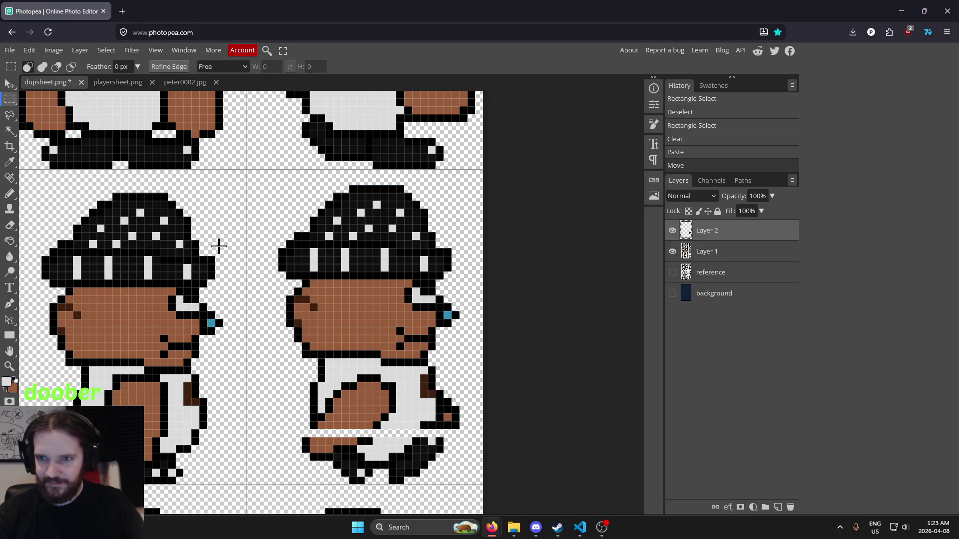
Pencil black outline pixels into the gap and below the lifted body.
scroll(433, 411, "up", 3)
key("i")
left_click(444, 386)
key("b")
left_click(441, 404)
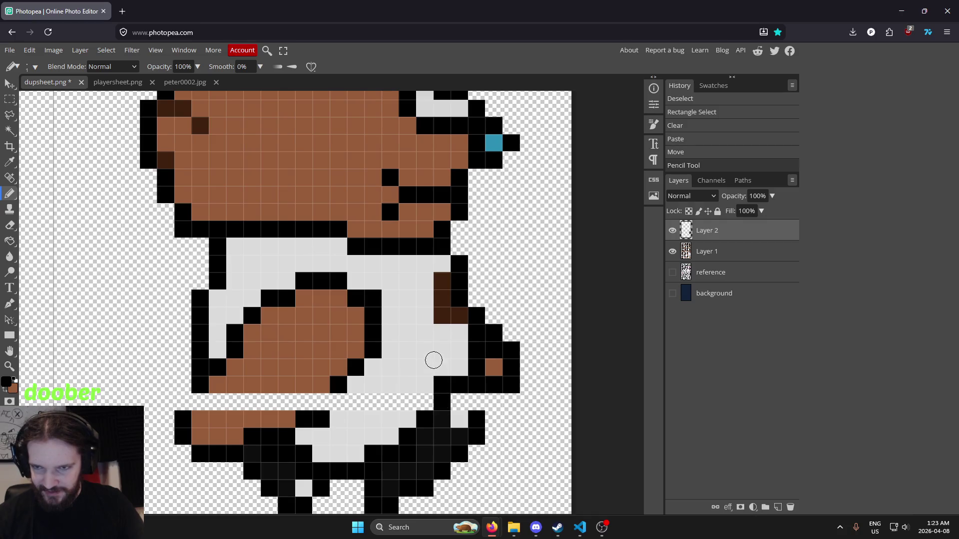
left_click_drag(381, 381, 446, 394)
left_click(387, 412)
left_click(260, 414)
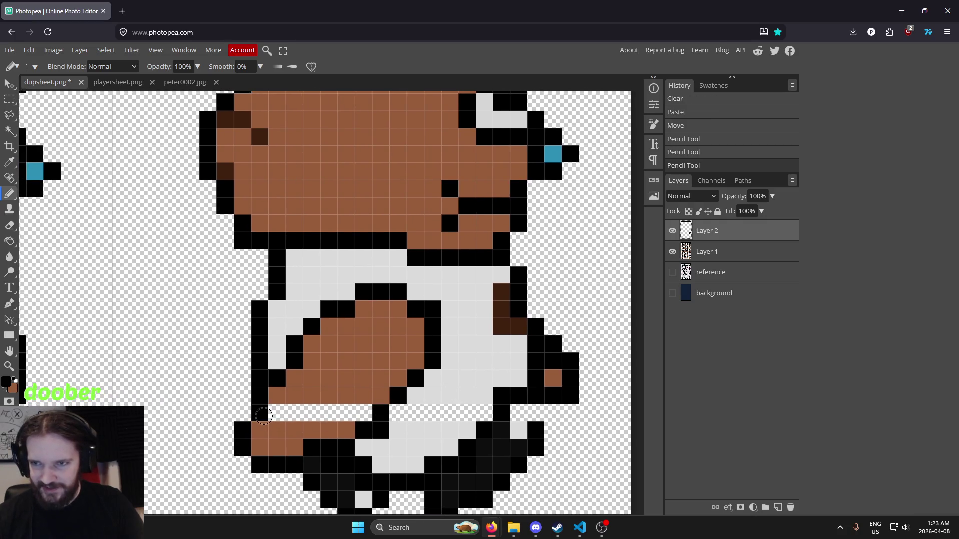
scroll(436, 345, "down", 2)
scroll(436, 345, "down", 3)
scroll(434, 352, "up", 1)
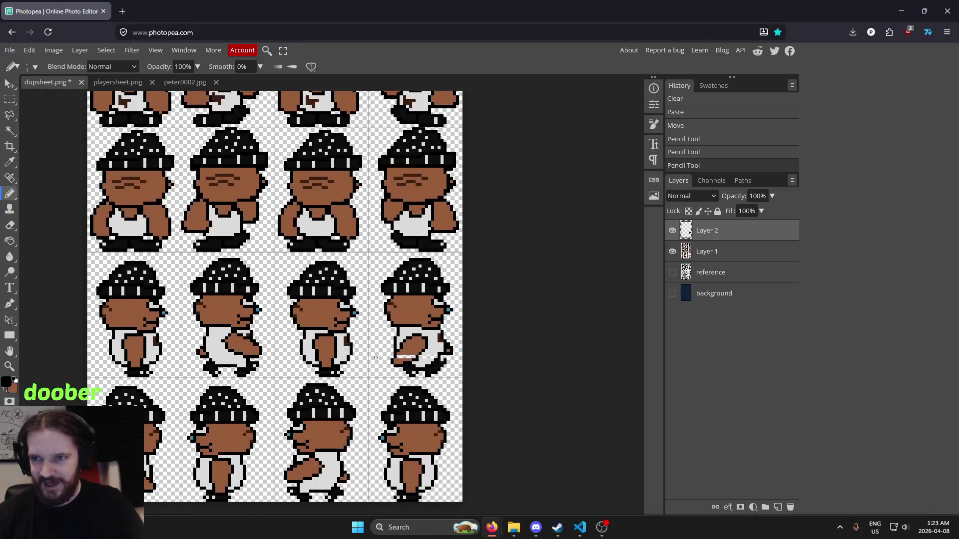
scroll(431, 361, "up", 1)
scroll(430, 362, "up", 2)
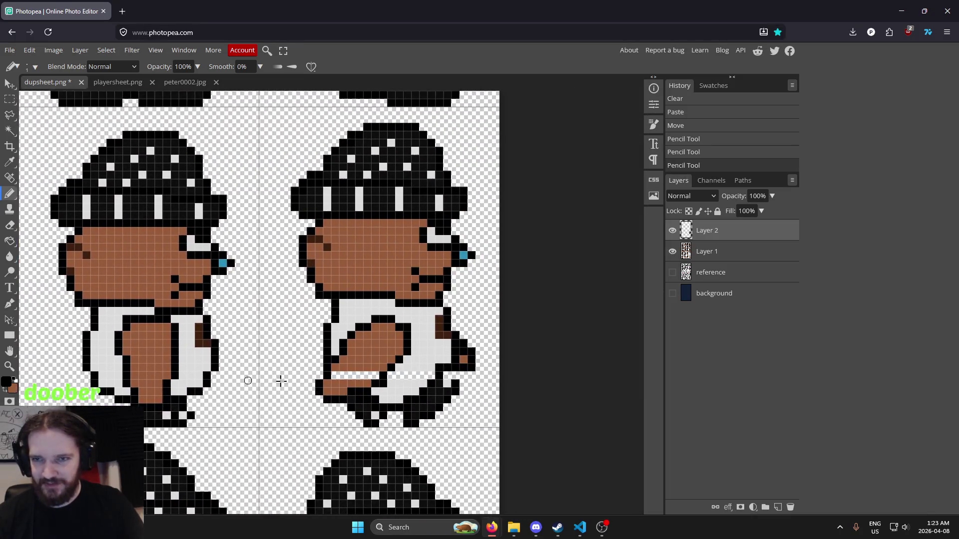
scroll(356, 383, "up", 3)
scroll(356, 383, "up", 2)
Merge the body into Layer 1, then bucket-fill the leg row brown and clothing row light grey.
key("g")
key("g")
left_click(366, 344)
key("ctrl+z")
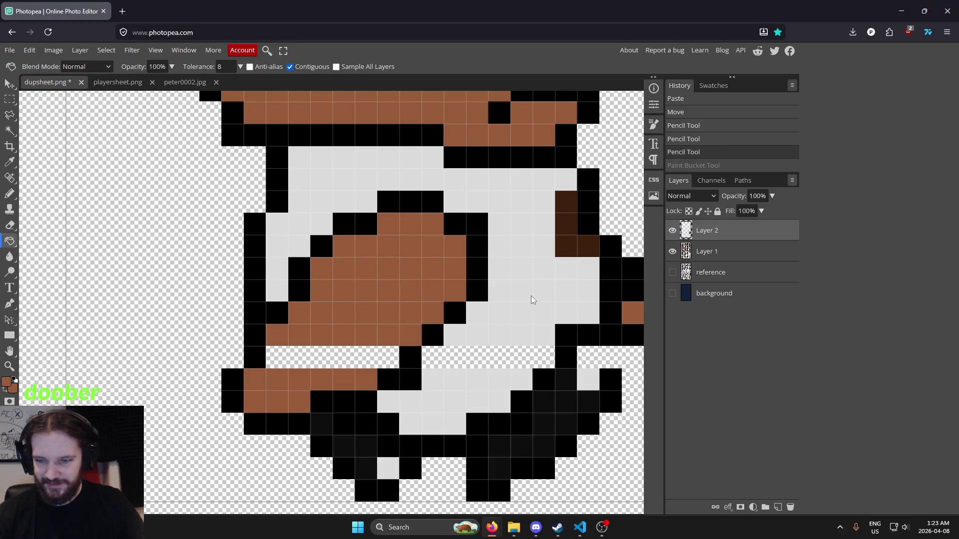
key("ctrl+e")
left_click(360, 359)
left_click(503, 304, "alt")
left_click(458, 364)
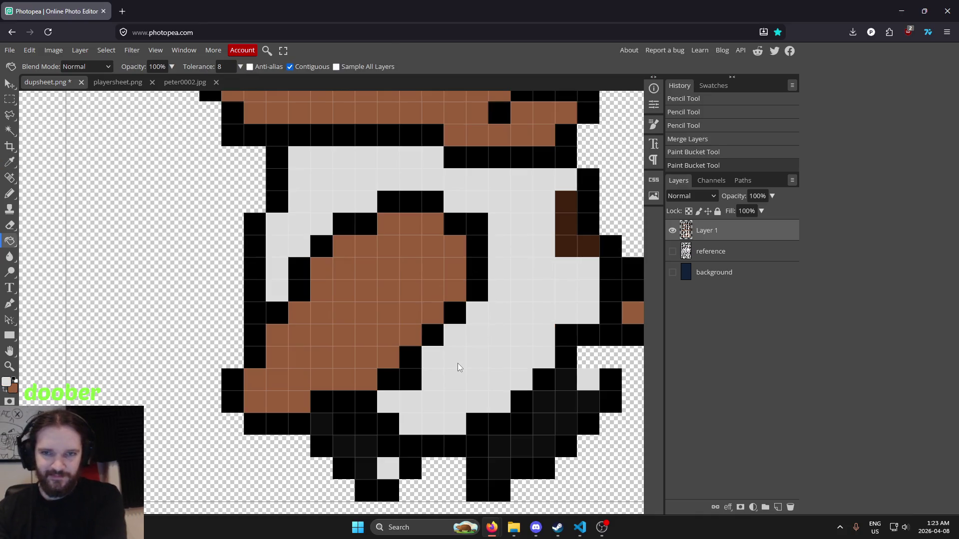
key("i")
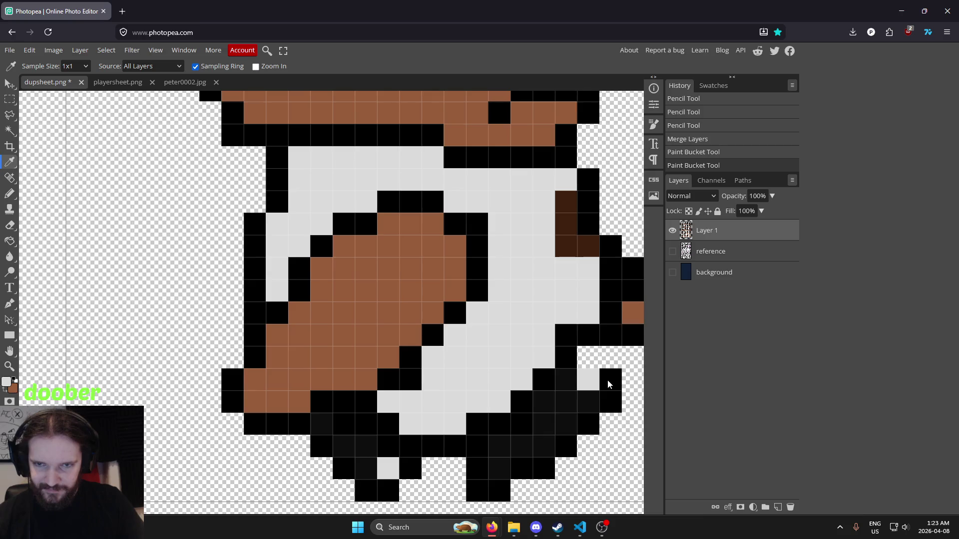
key("b")
left_click(587, 357)
scroll(541, 310, "down", 5)
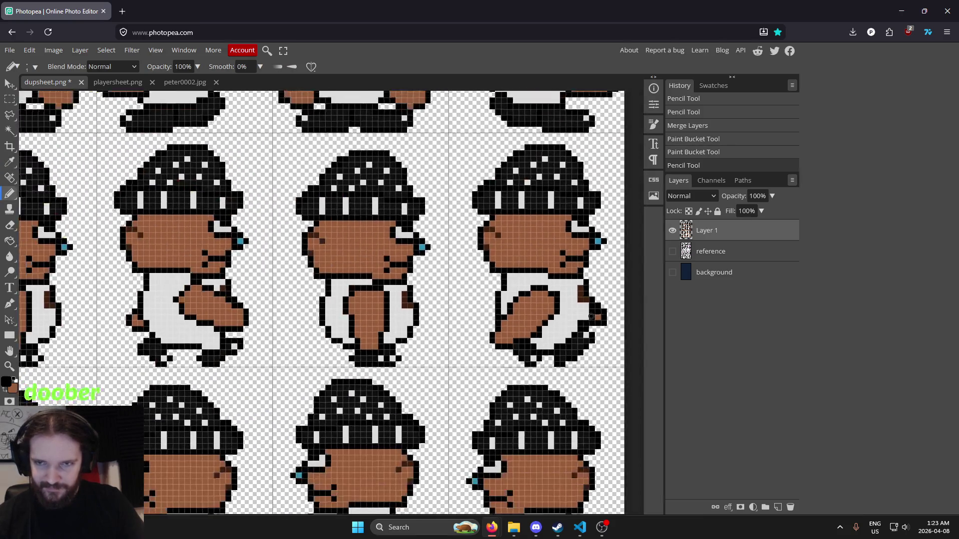
left_click_drag(436, 319, 360, 325)
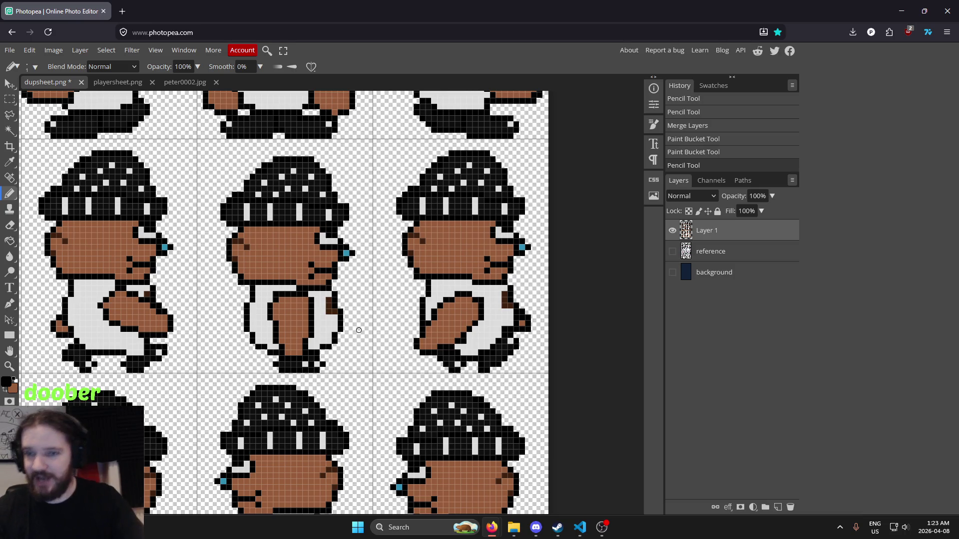
scroll(482, 275, "down", 2)
scroll(475, 274, "up", 2)
scroll(464, 275, "down", 2)
scroll(454, 276, "up", 2)
scroll(429, 275, "down", 3)
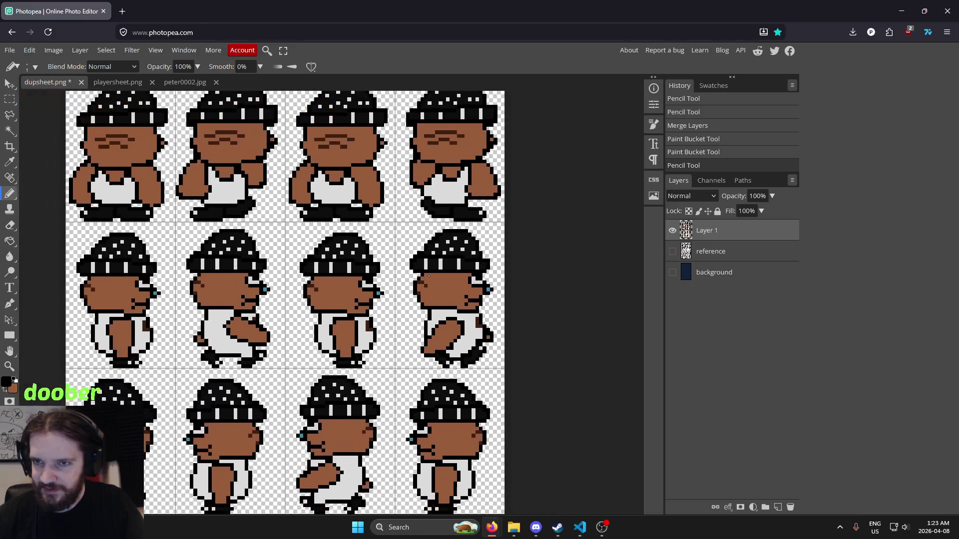
scroll(421, 289, "up", 2)
scroll(541, 229, "up", 5)
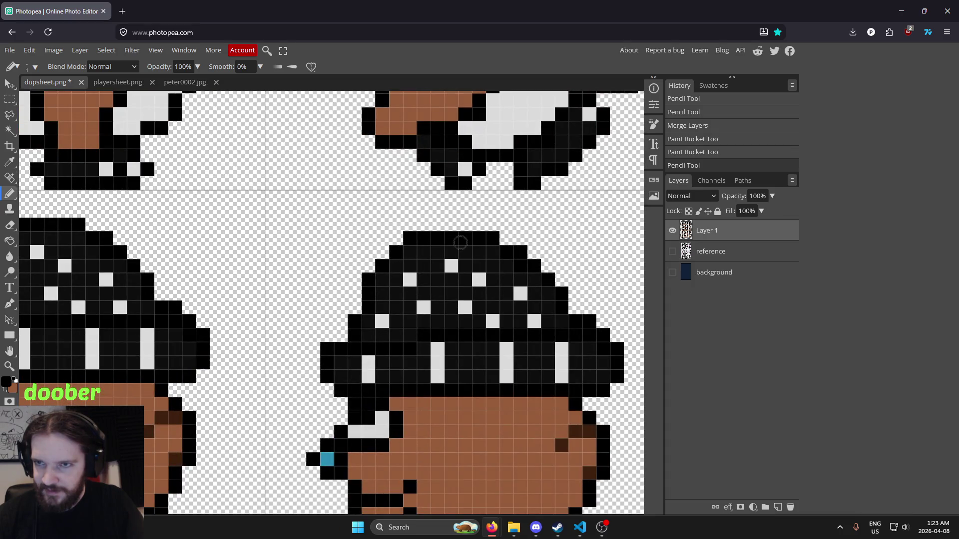
scroll(350, 249, "right", 5)
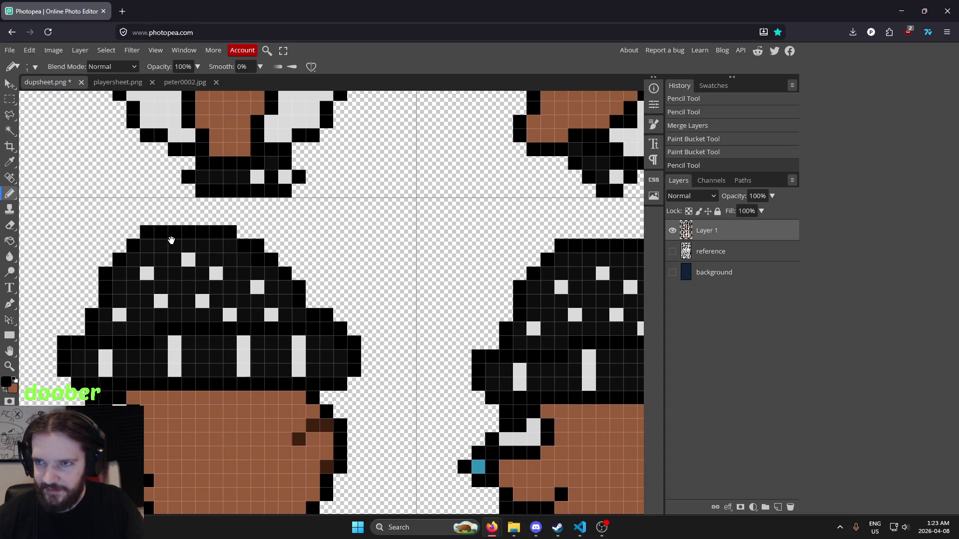
scroll(168, 240, "down", 2)
scroll(524, 257, "up", 2)
scroll(432, 266, "down", 2)
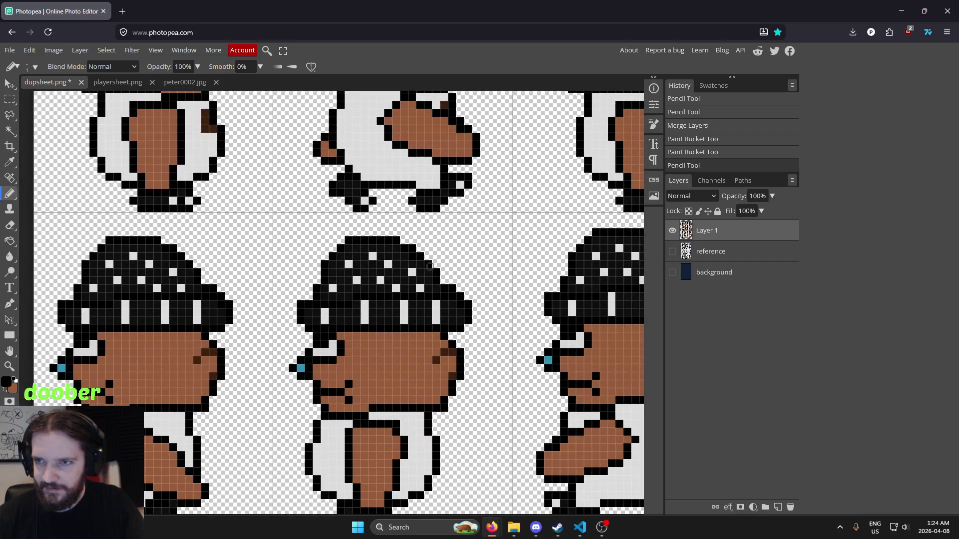
scroll(433, 266, "down", 2)
scroll(433, 266, "up", 1)
scroll(353, 272, "down", 1)
scroll(296, 245, "up", 3)
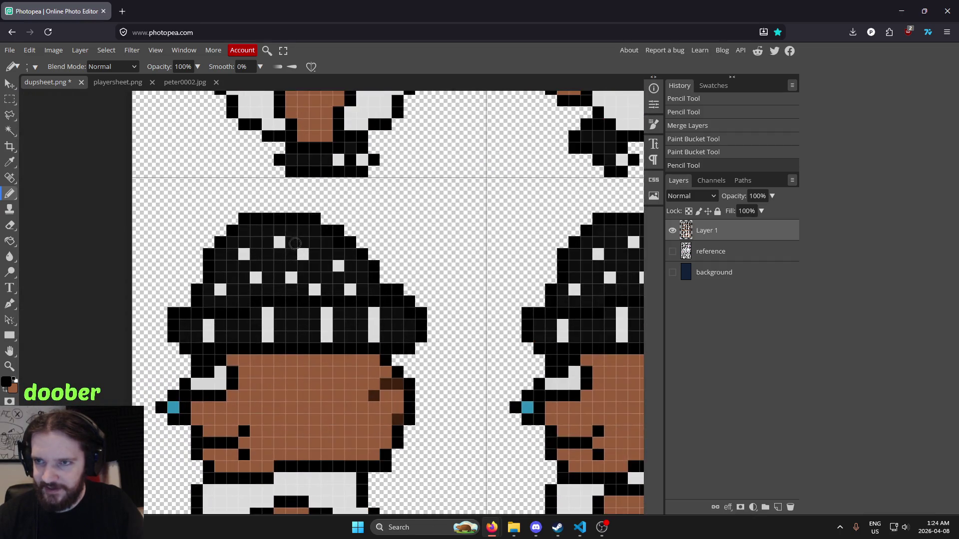
scroll(437, 216, "up", 1)
scroll(375, 227, "down", 2)
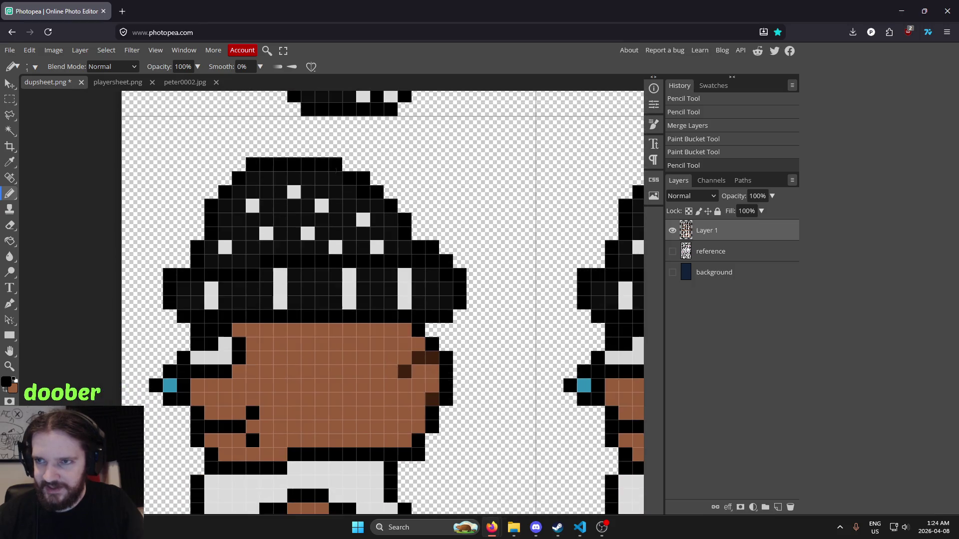
left_click(9, 99)
Cut the next frame's 25 by 32 px body onto a new layer and nudge it up one pixel.
mouse_move(139, 167)
left_mouse_down()
mouse_move(332, 397)
mouse_move(331, 415)
left_mouse_up()
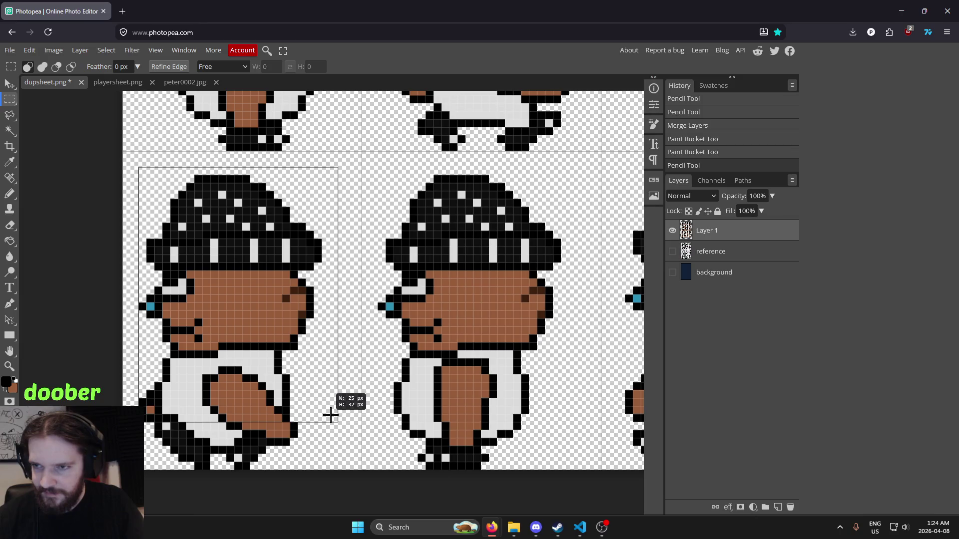
left_click_drag(331, 415, 330, 412)
key("ctrl+x")
key("ctrl+v")
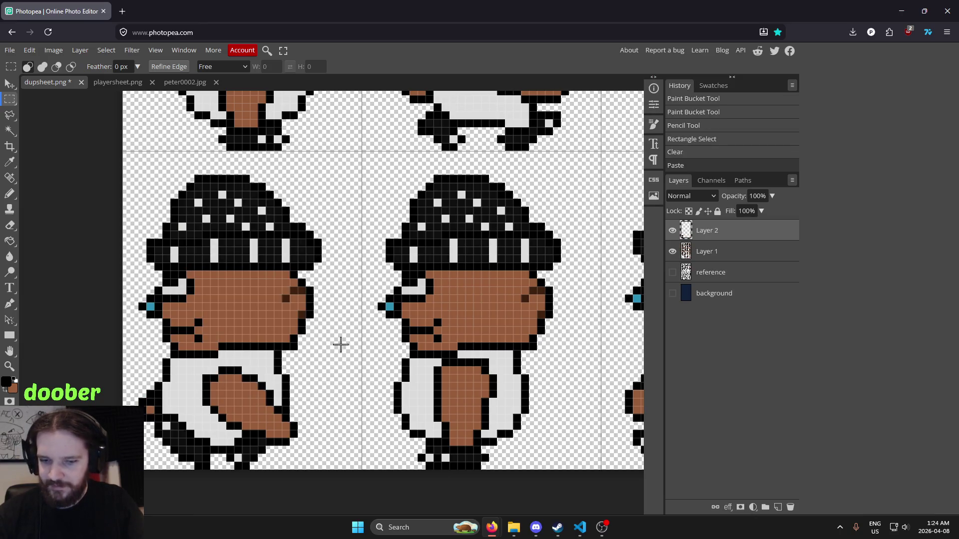
key("v")
key("Up")
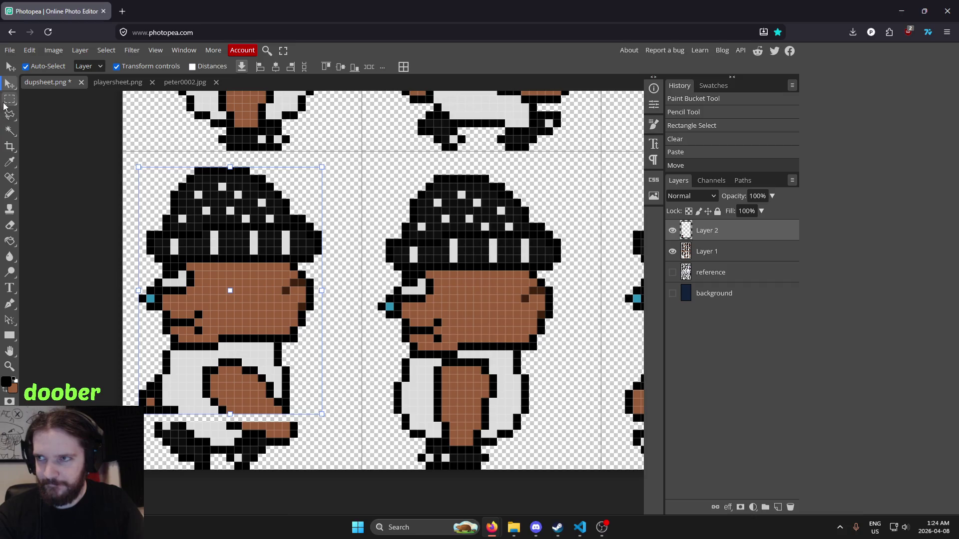
left_click(10, 100)
scroll(182, 367, "up", 5)
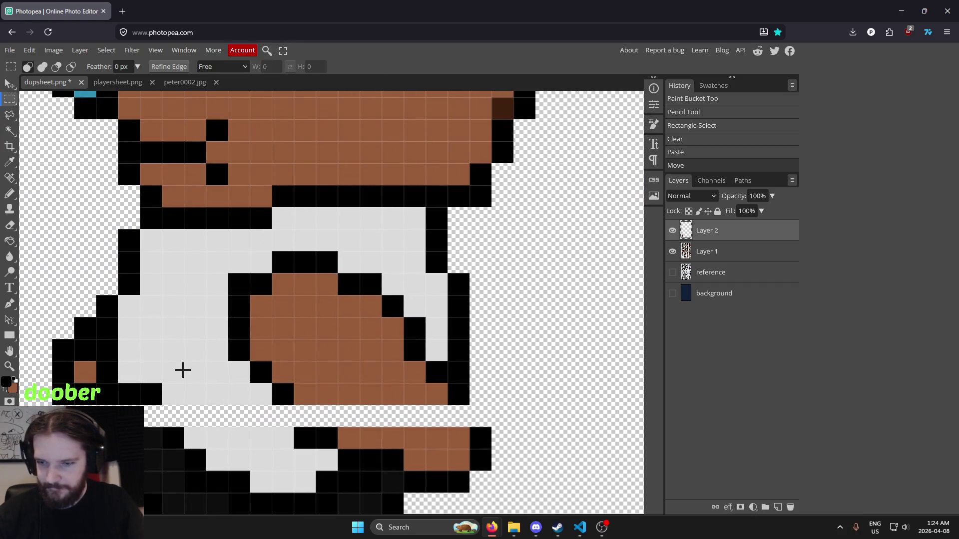
Pencil black outline pixels into the gap below the body and a dark pixel into the foot gap.
key("i")
key("b")
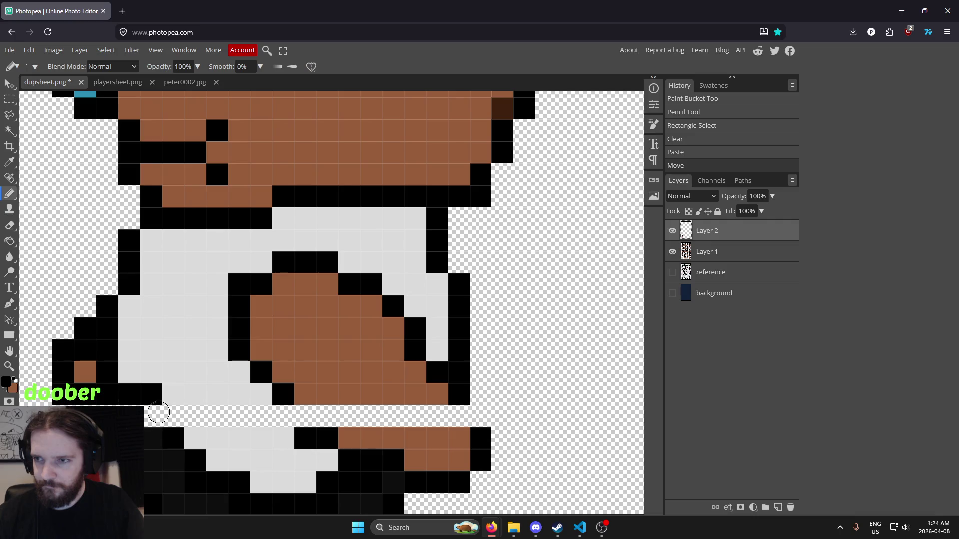
left_click(150, 416)
key("ctrl+z")
left_click(173, 416)
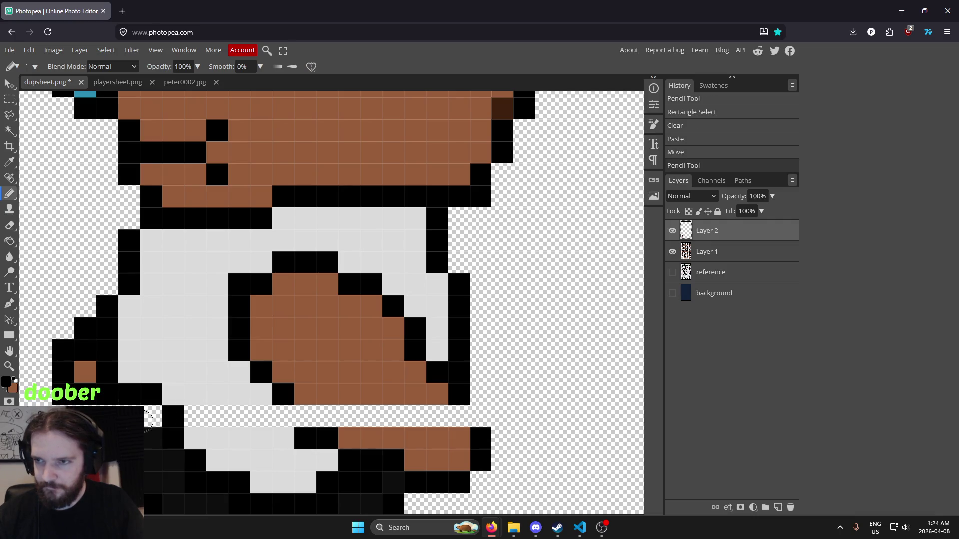
left_click(173, 416)
scroll(246, 392, "right", 2)
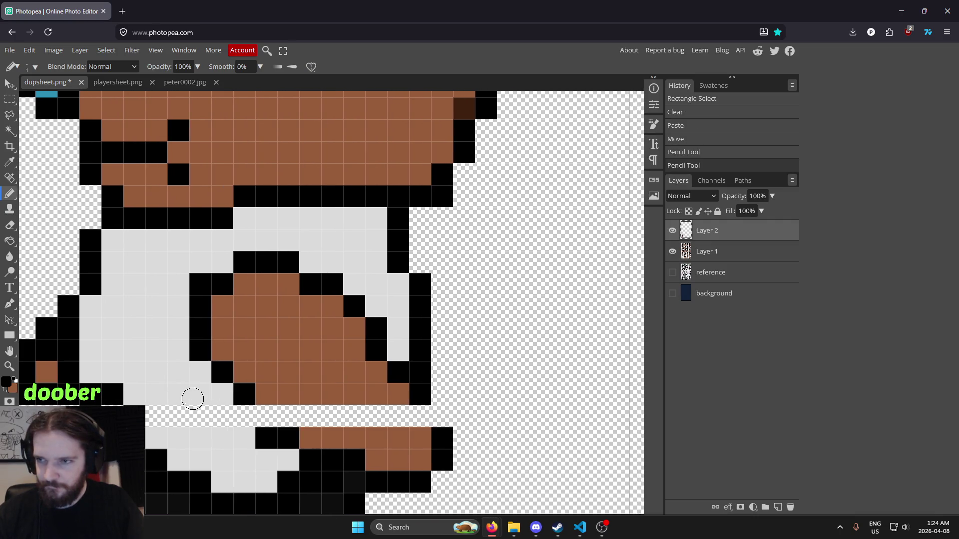
scroll(197, 397, "up", 3)
key("i")
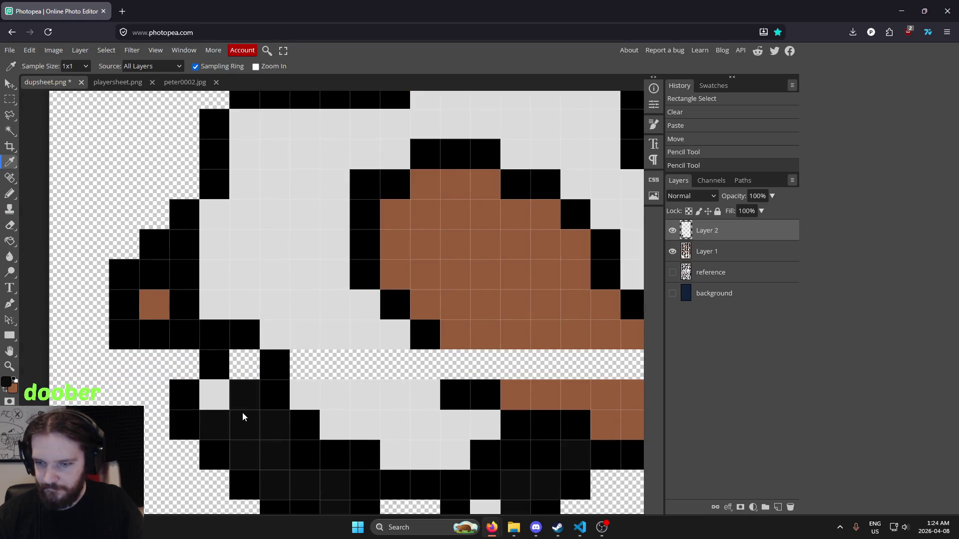
left_click(243, 398)
key("b")
left_click(245, 365)
Paint black pixels along the empty gap row across the sprite.
scroll(413, 331, "down", 3)
scroll(412, 331, "down", 2)
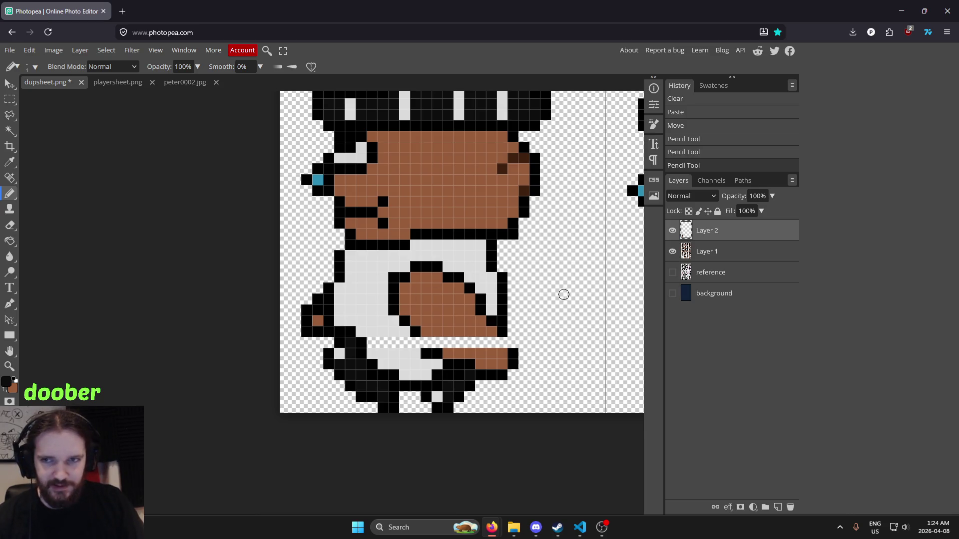
scroll(565, 294, "down", 10)
scroll(397, 293, "up", 5)
scroll(397, 293, "up", 8)
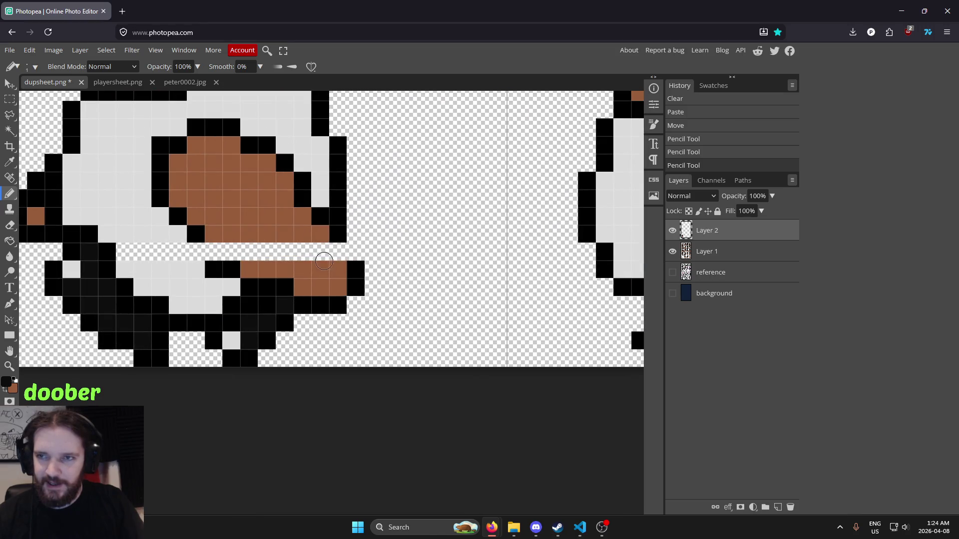
left_click(335, 255)
left_click(214, 252)
mouse_move(287, 249)
left_mouse_down()
mouse_move(382, 278)
mouse_move(470, 326)
left_mouse_up()
scroll(470, 325, "down", 3)
scroll(461, 323, "up", 5)
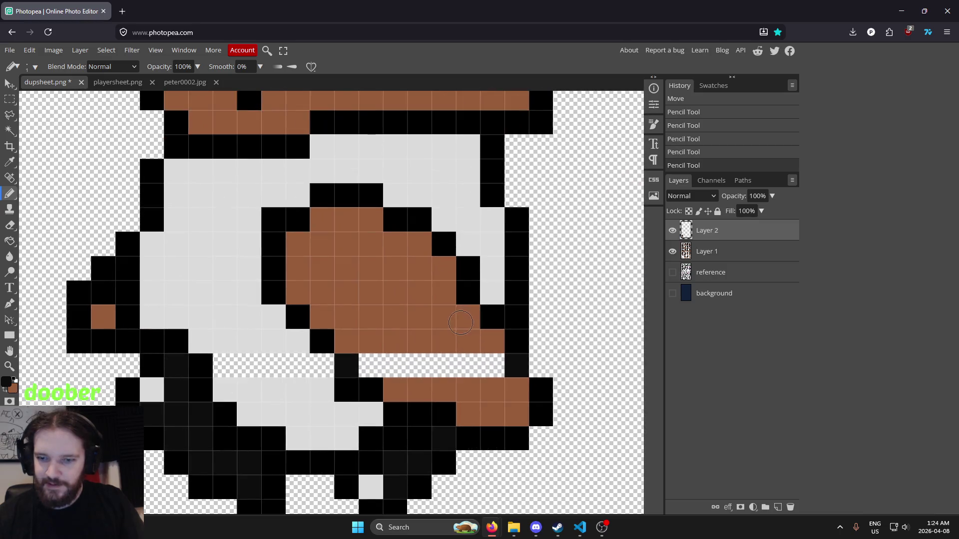
Merge Layer 2 down into Layer 1 and bucket-fill the leg gap brown.
key("i")
left_click(399, 301)
key("g")
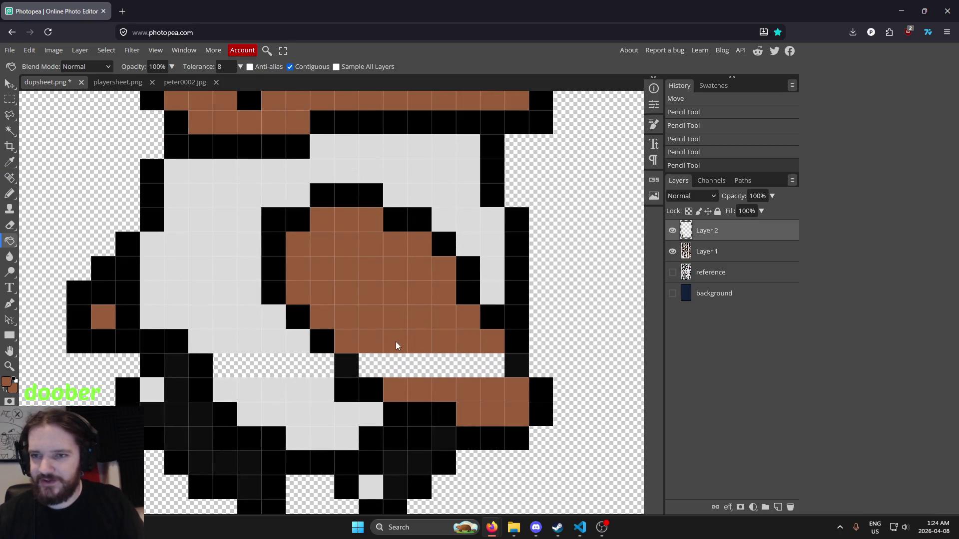
left_click(399, 369)
key("ctrl+z")
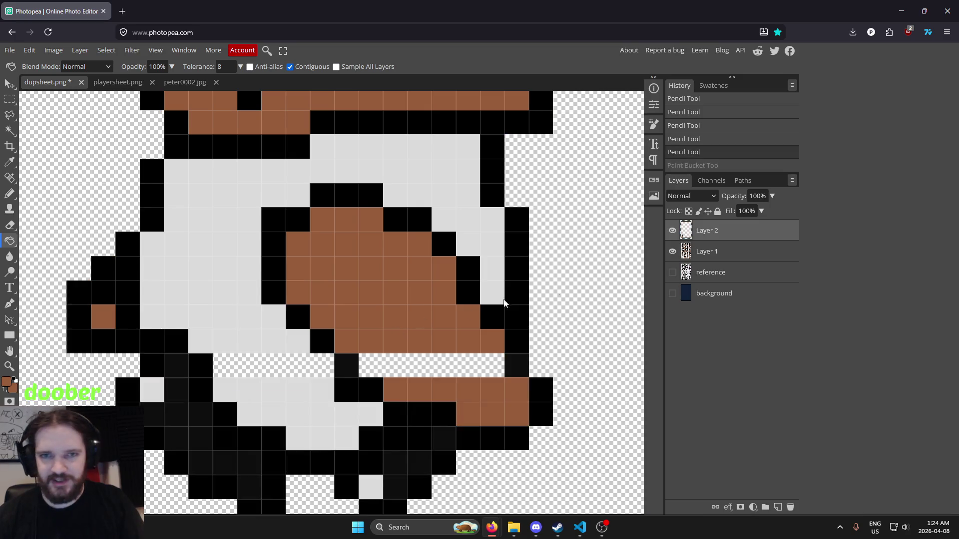
left_click(699, 254)
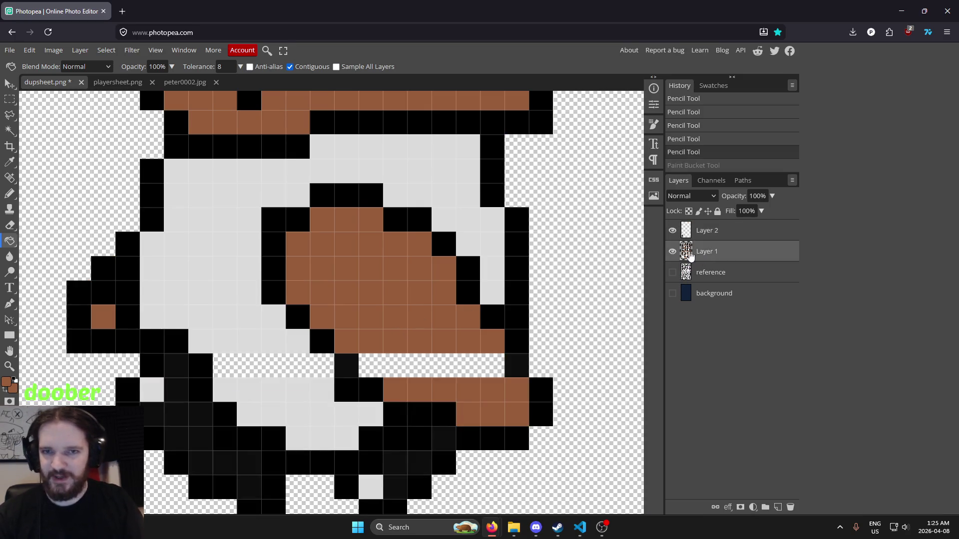
left_click(735, 232)
key("ctrl+e")
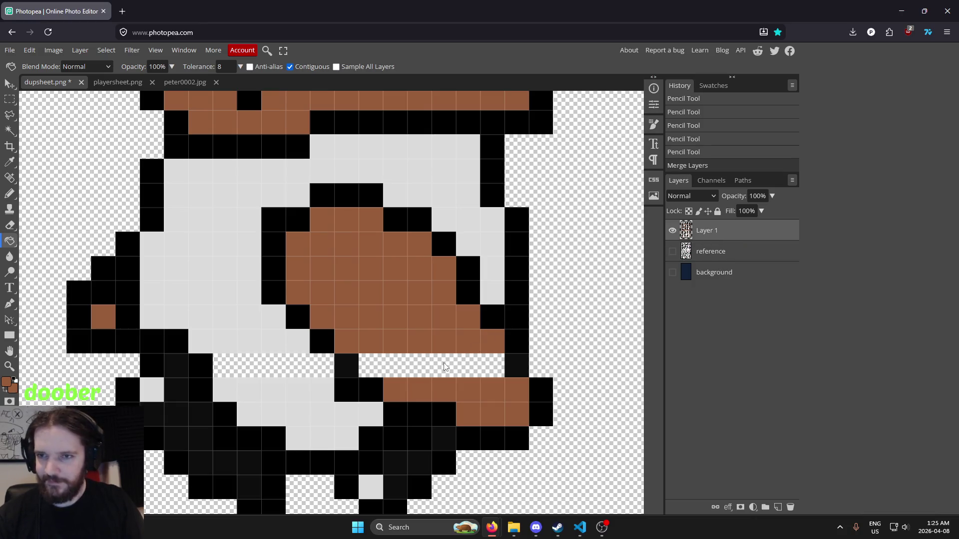
left_click(446, 367)
Sample the shirt's light grey for the Paint Bucket and zoom out to the full sheet.
left_click_drag(423, 313, 526, 318)
key("i")
left_click(330, 304)
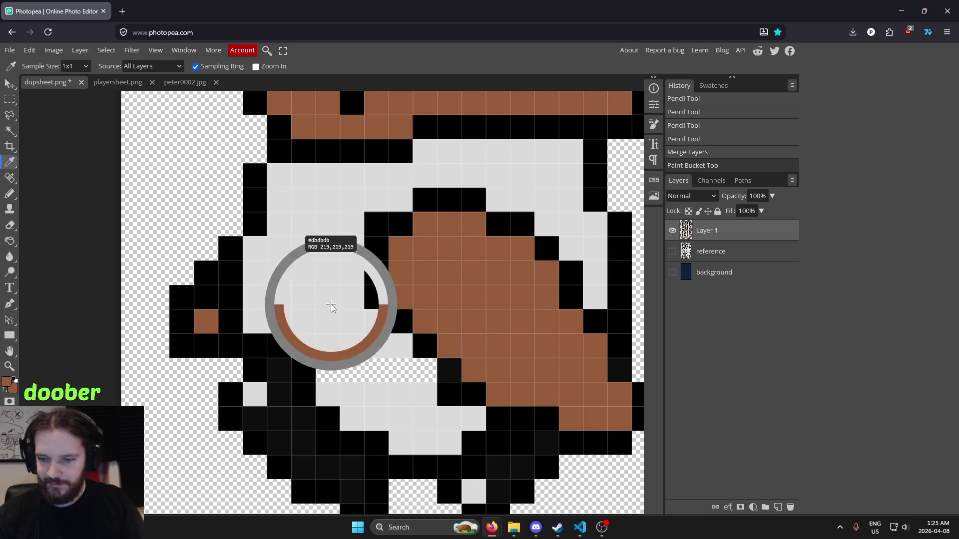
key("g")
scroll(398, 334, "down", 6)
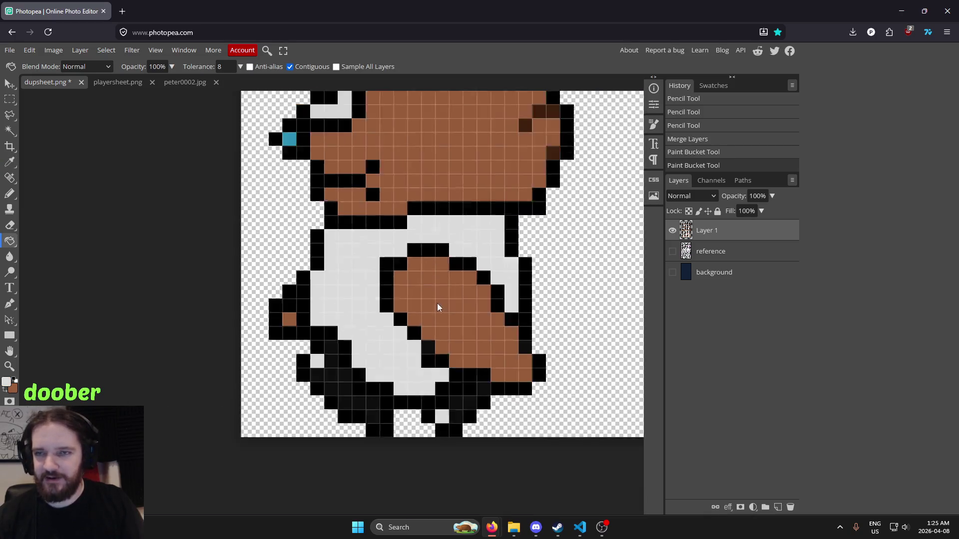
scroll(256, 390, "up", 6)
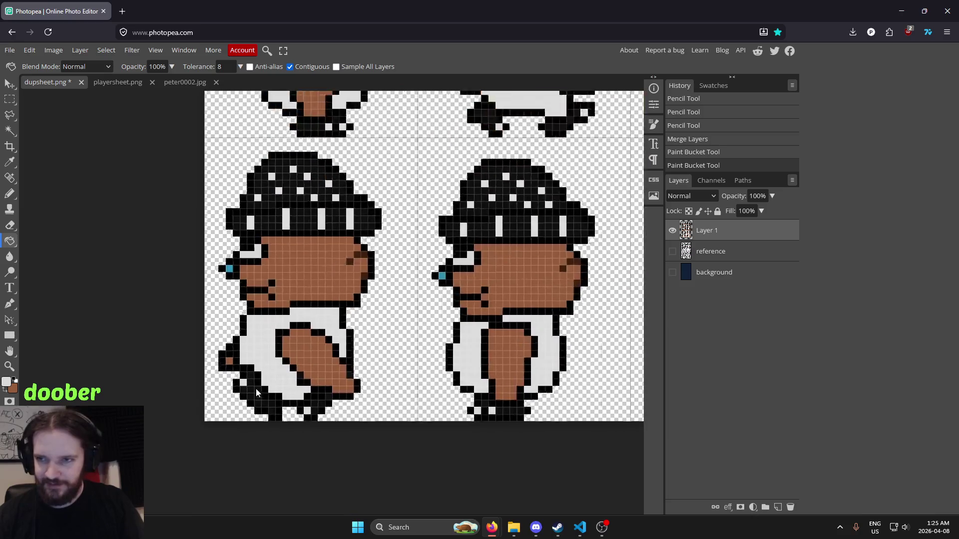
scroll(269, 214, "down", 7)
scroll(142, 185, "down", 3)
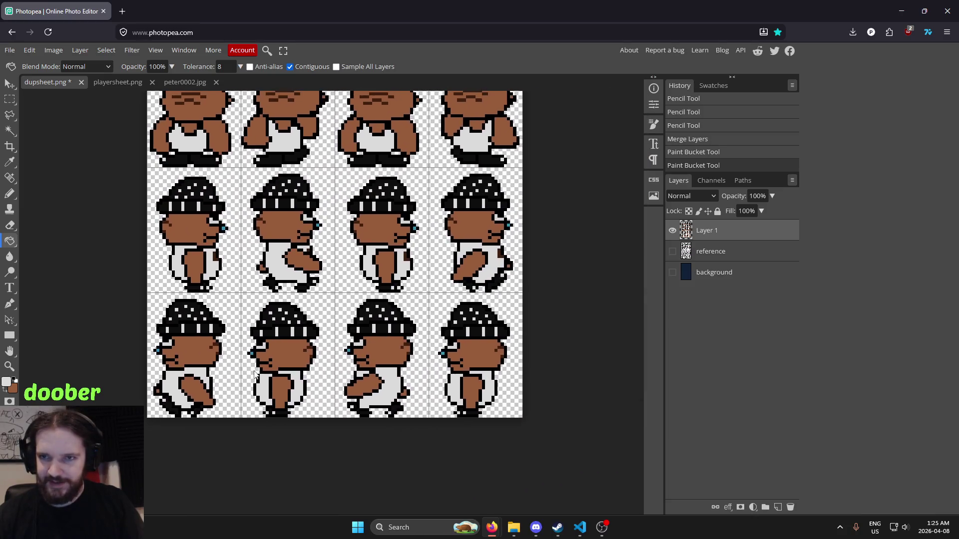
Export the sprite sheet as dupsheet.png in PNG format.
left_click(10, 49)
mouse_move(50, 197)
left_click(107, 197)
left_click(376, 261)
left_click(513, 79)
Replace the old dupsheet.png in the game's assets folder with the new download.
left_click(852, 32)
left_click_drag(781, 70, 525, 489)
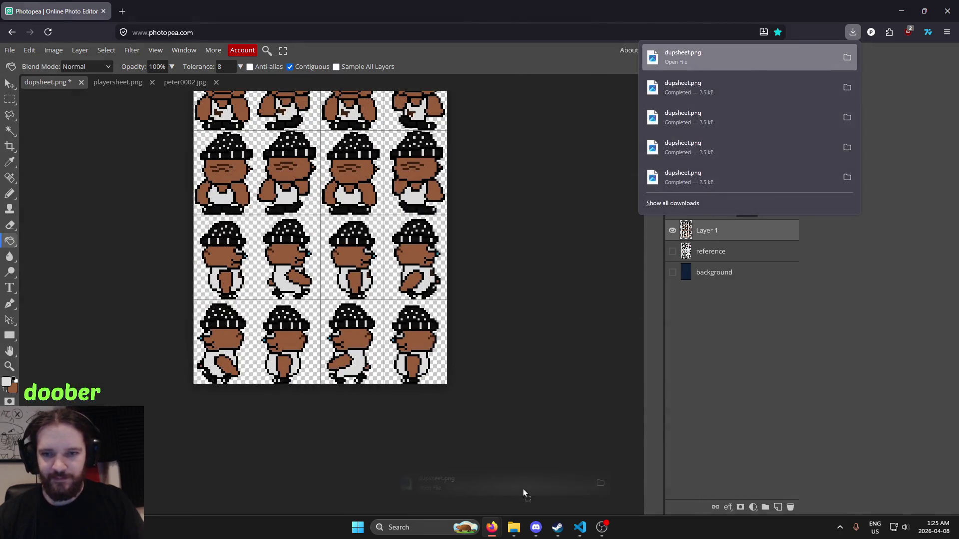
mouse_move(527, 535)
left_mouse_down()
mouse_move(568, 519)
mouse_move(499, 522)
mouse_move(515, 522)
mouse_move(545, 411)
left_mouse_up()
left_click(440, 183)
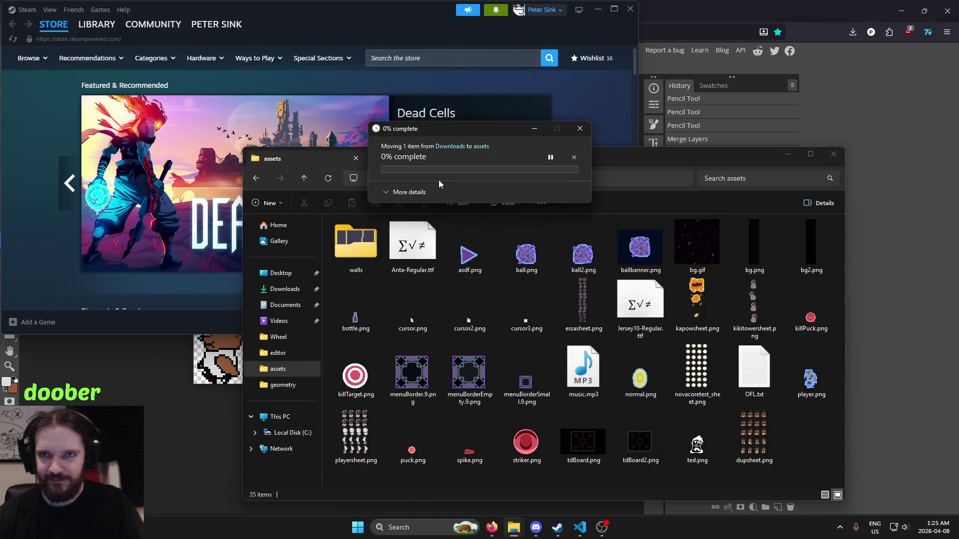
Switch to main.lua in VS Code and launch the game with Alt+L.
left_click(599, 11)
left_click(492, 527)
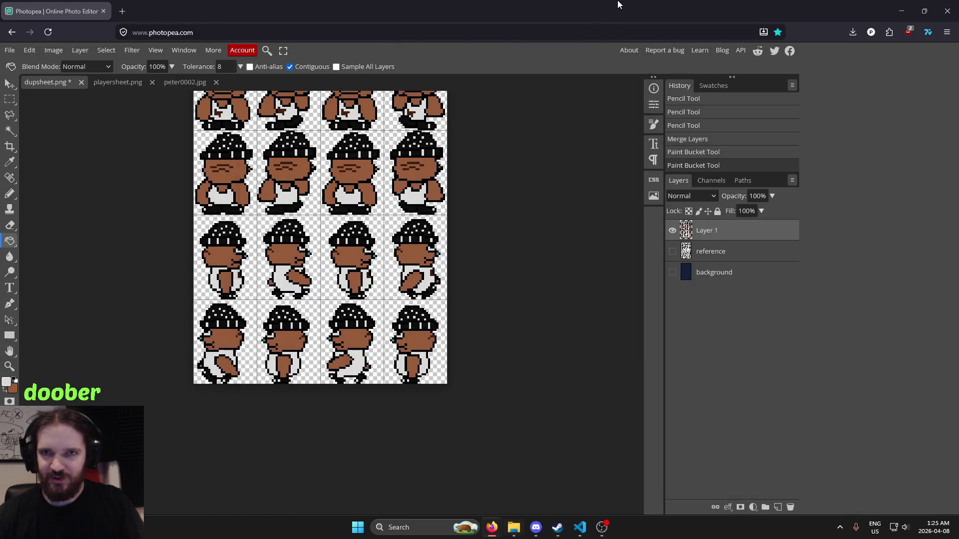
left_click(580, 529)
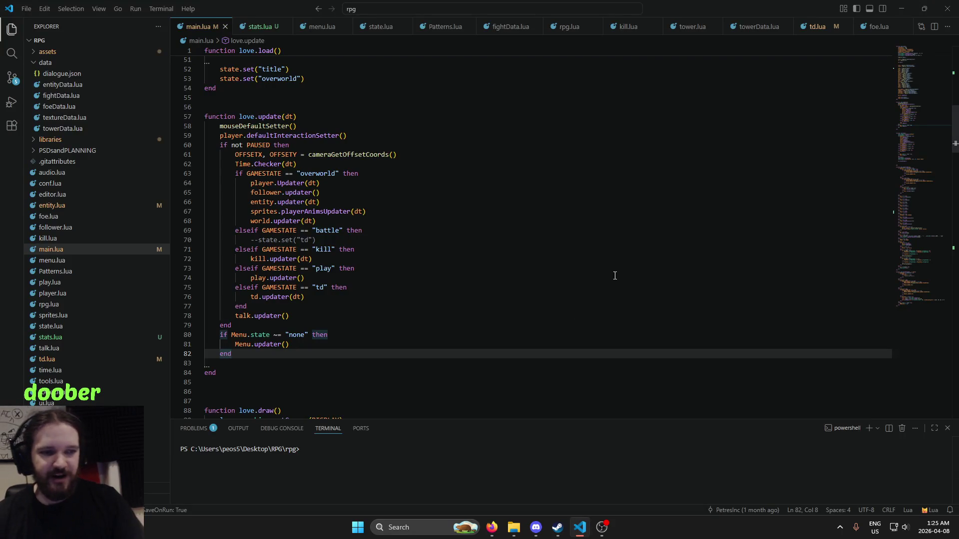
left_click(654, 248)
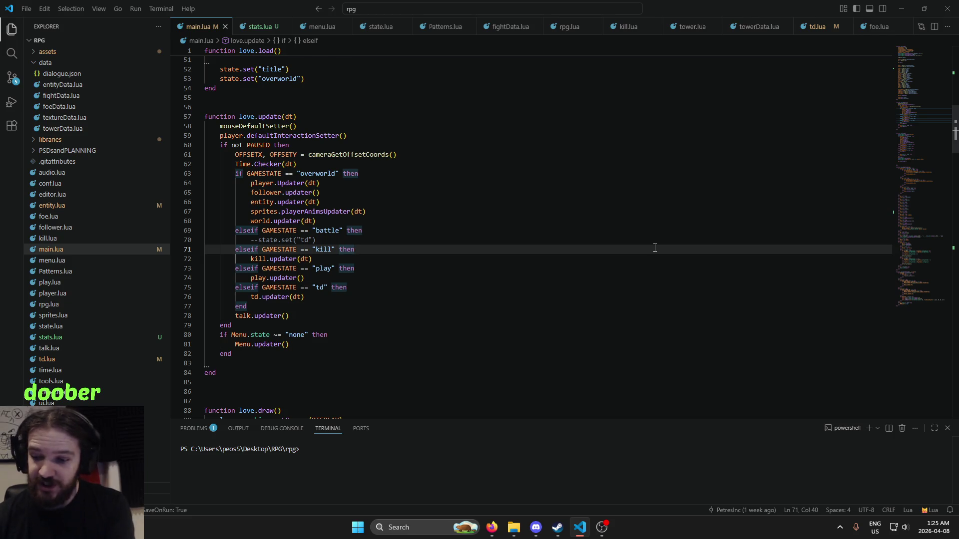
key("alt+l")
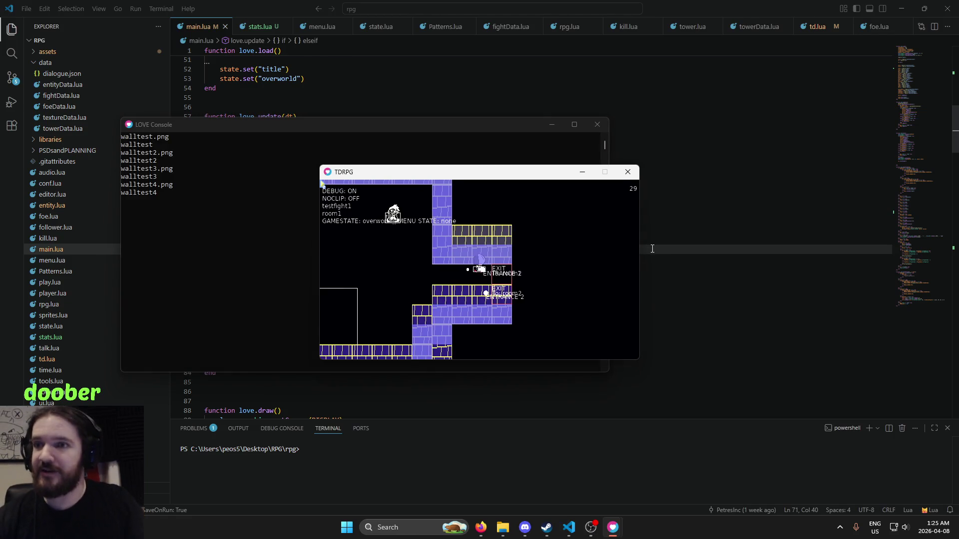
Switch the game to fullscreen, turn noclip on, and walk left through the wall.
key("Left")
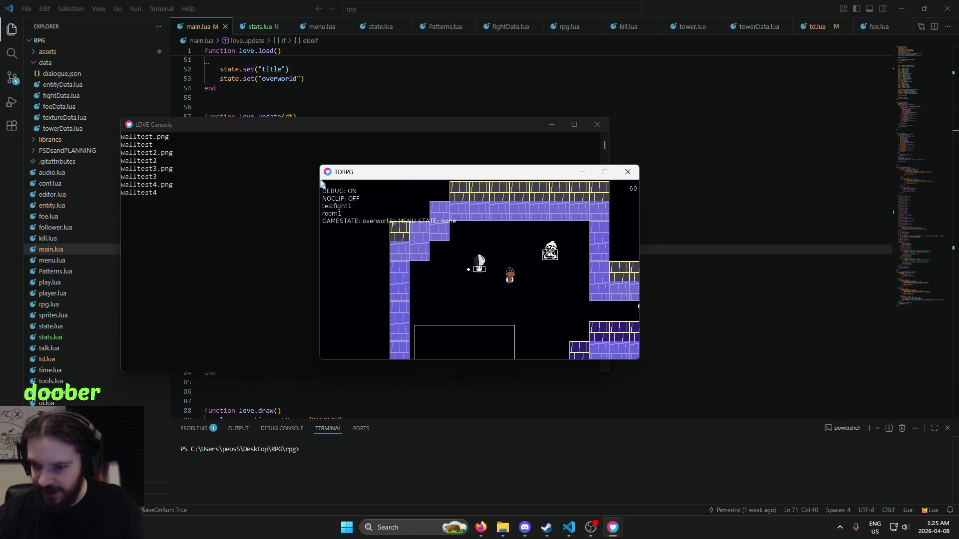
key("F11")
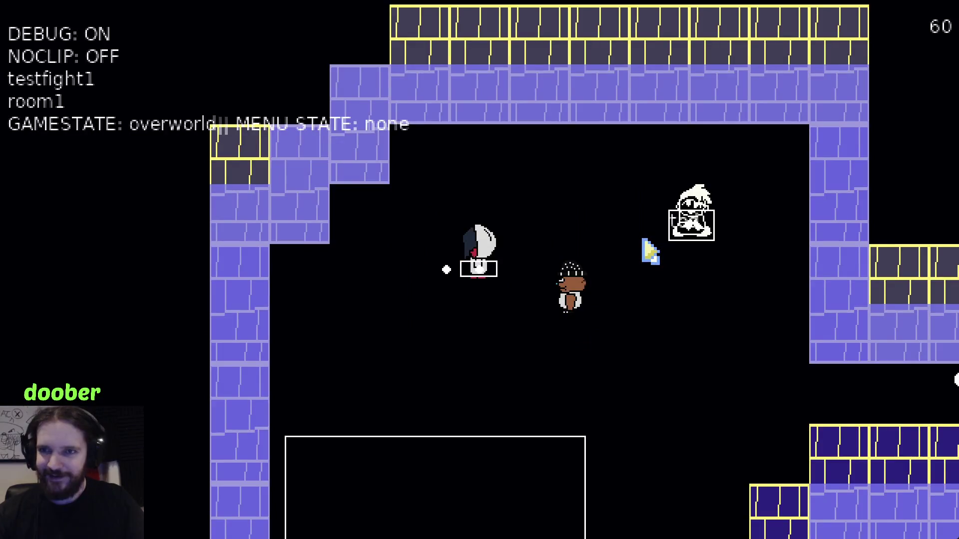
key("Left")
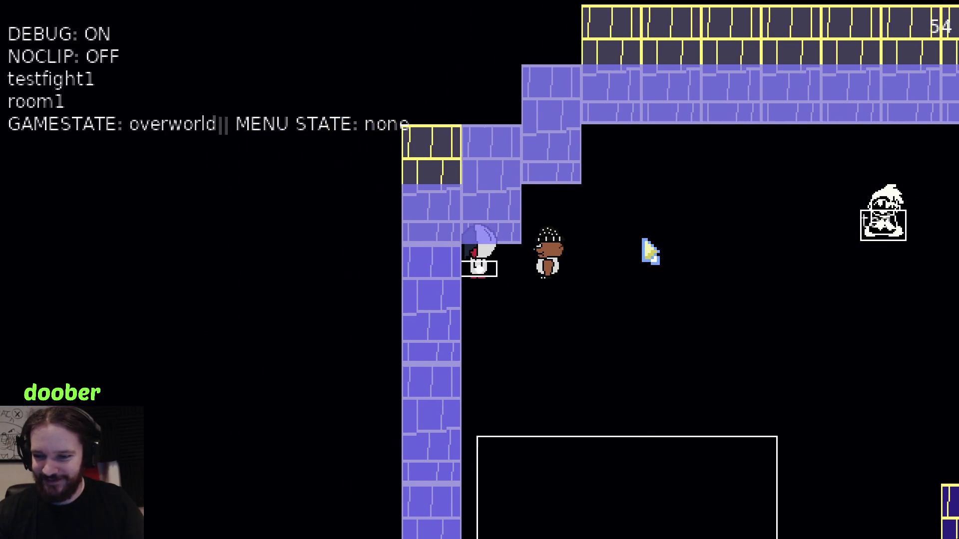
key("n")
key("Left")
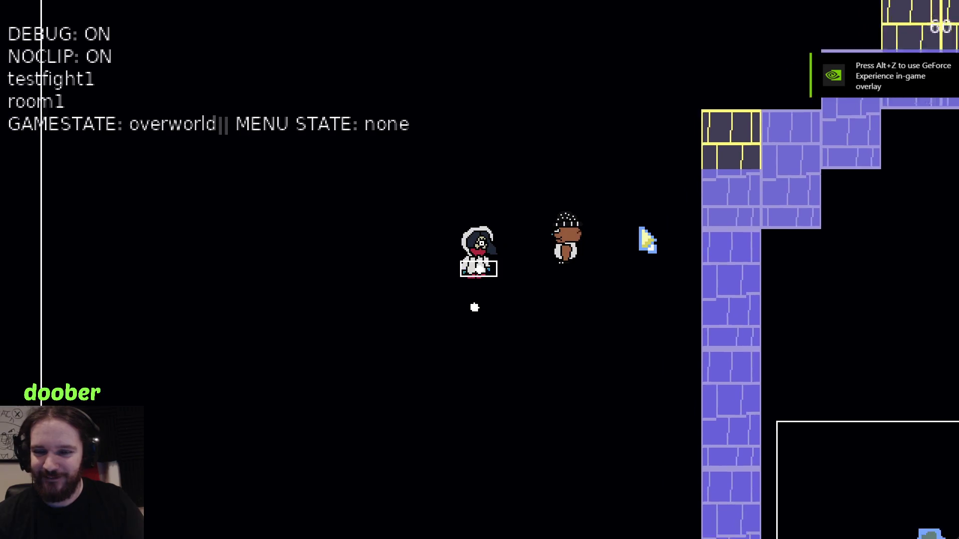
Walk the player and follower right through the walls into the exit to room2.
key("Down")
key("Up")
key("Left")
key("Left")
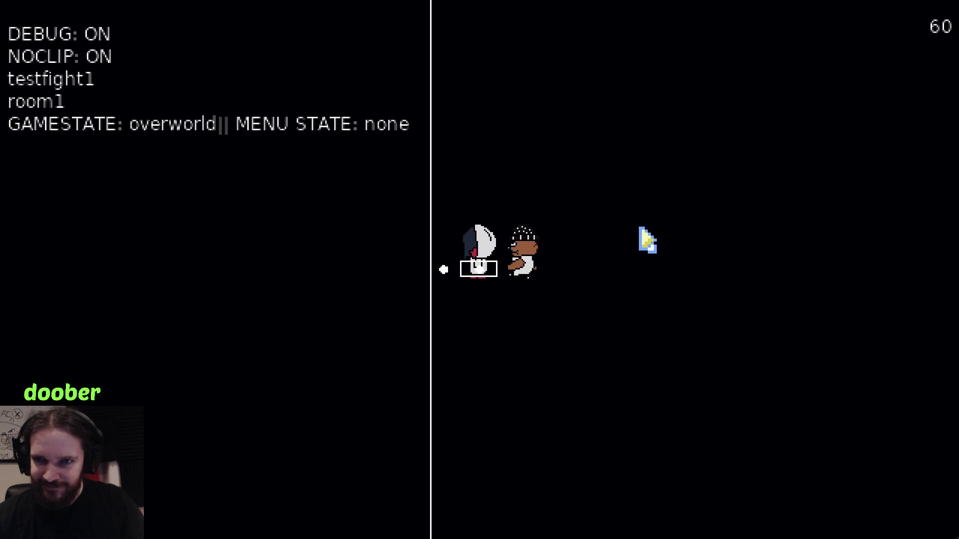
key("Right")
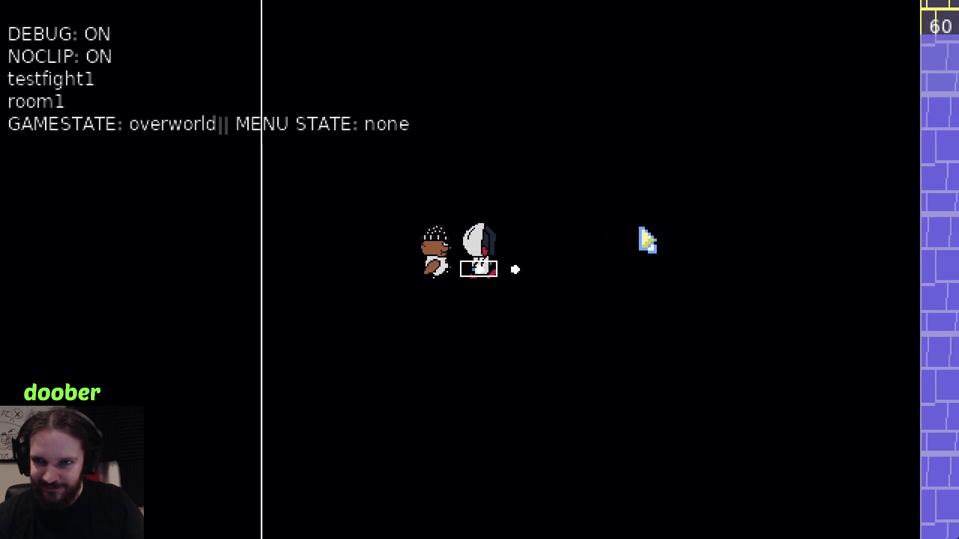
key("Right")
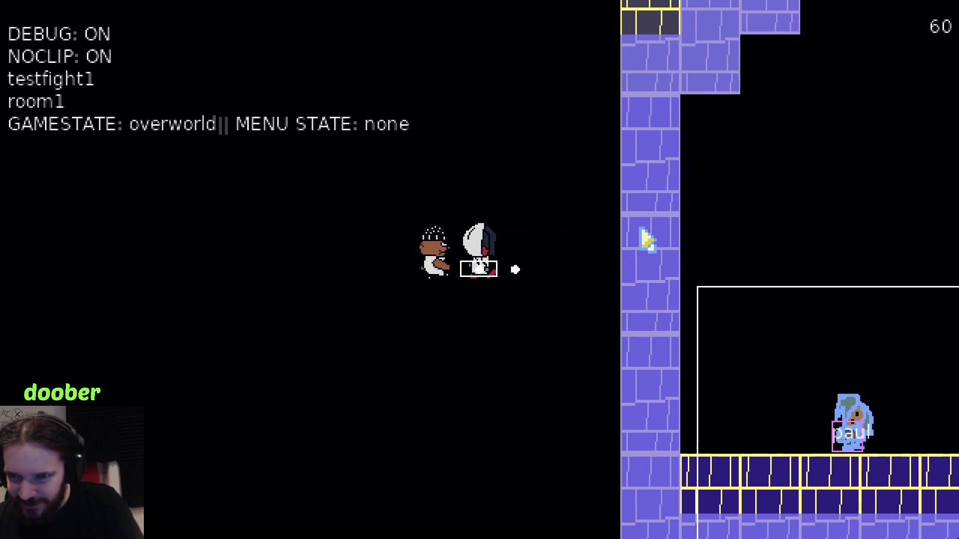
key("Down")
key("Down")
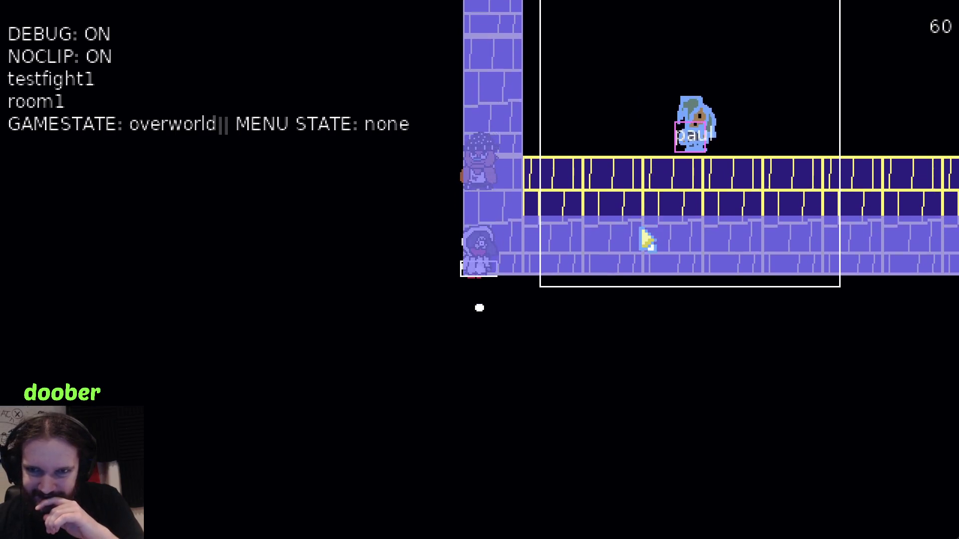
key("Right")
key("Up")
key("Right")
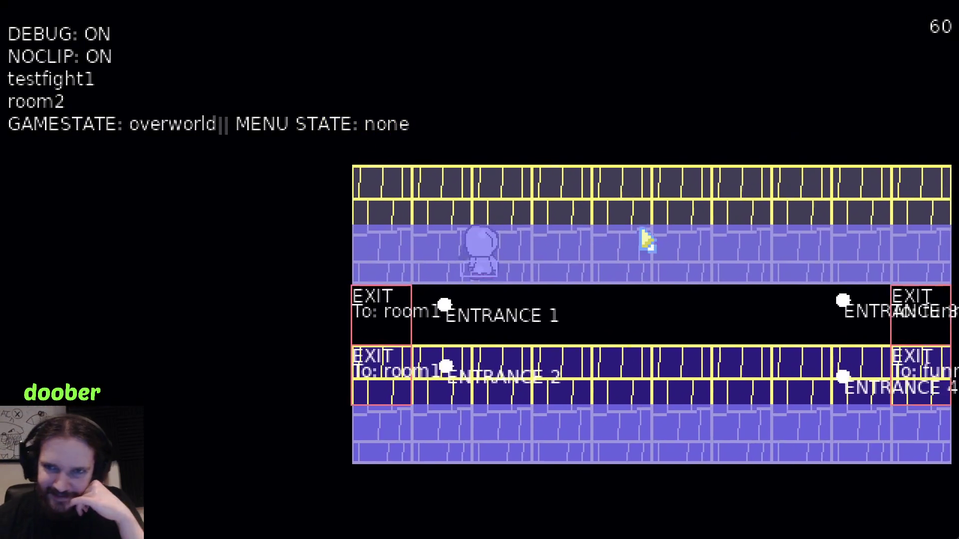
Walk the party around room2 and along the corridor to its right end.
key("Right")
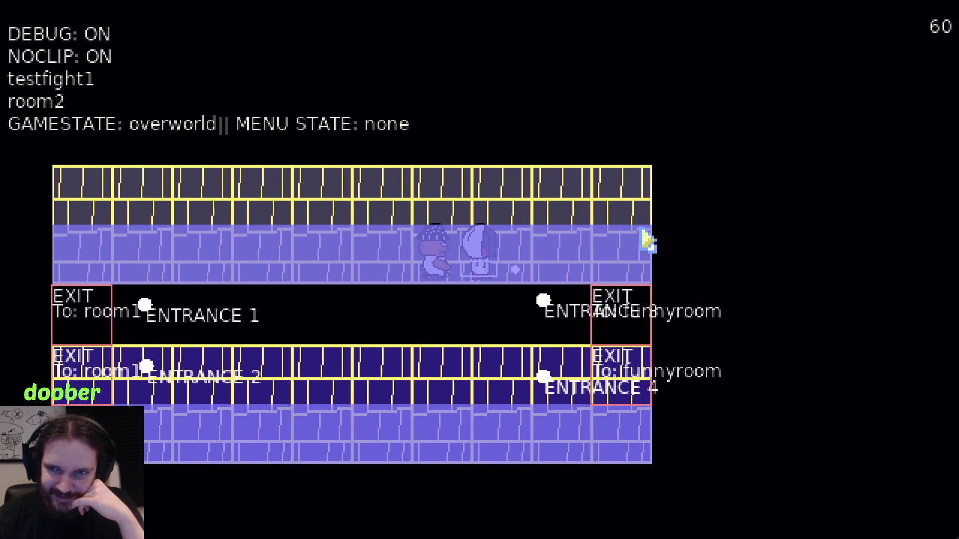
key("Up")
key("Left")
key("Down")
key("Left")
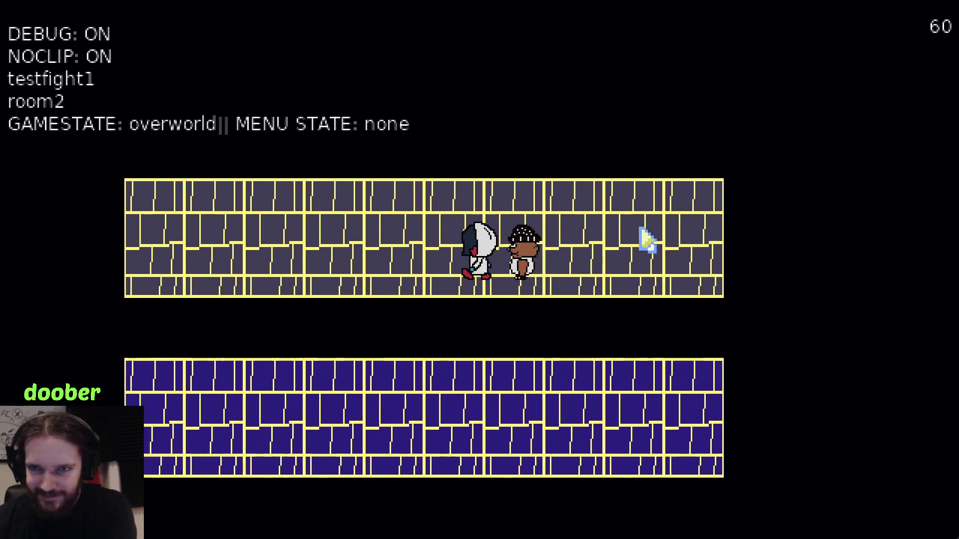
key("Right")
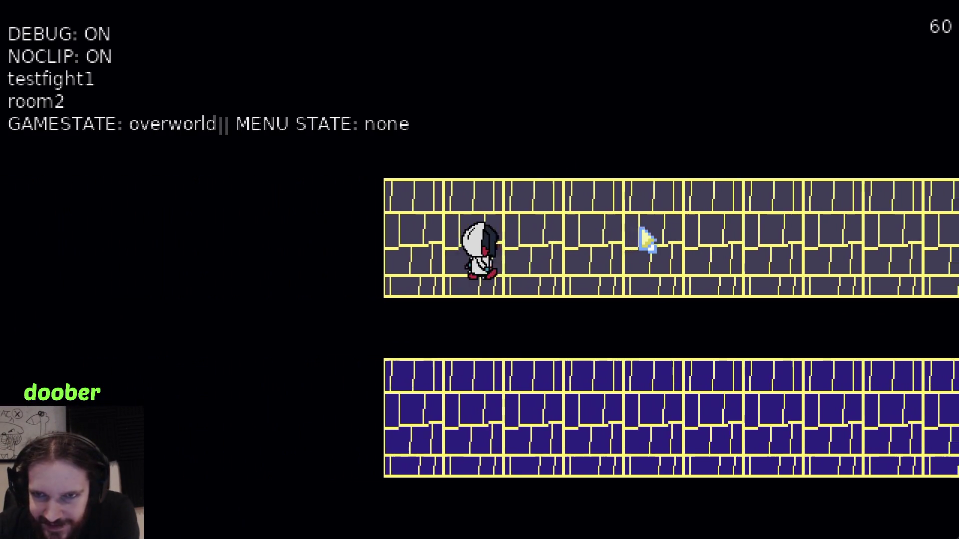
key("Right")
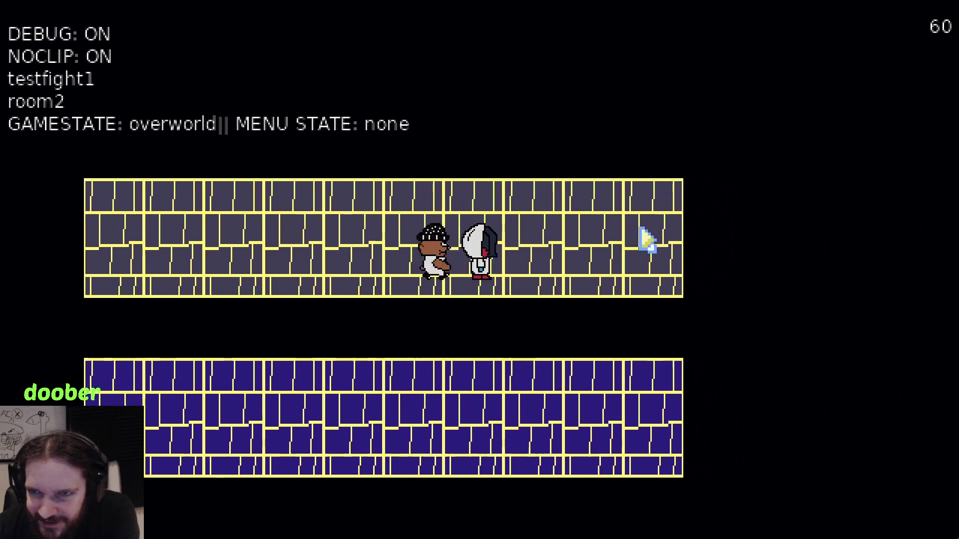
Walk the party left and right along the corridor repeatedly, watching the follower's walk frames.
key("Left")
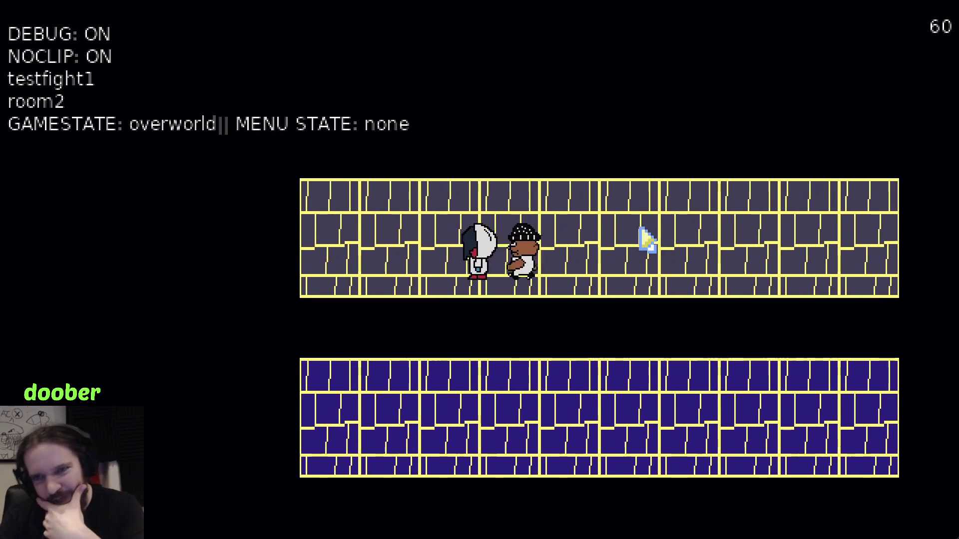
key("Right")
key("Right")
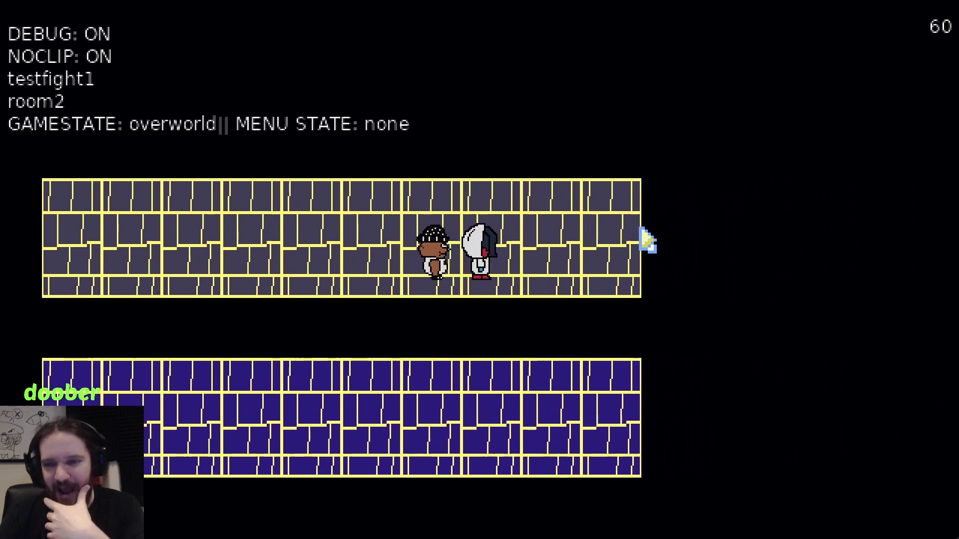
key("Left")
key("Left")
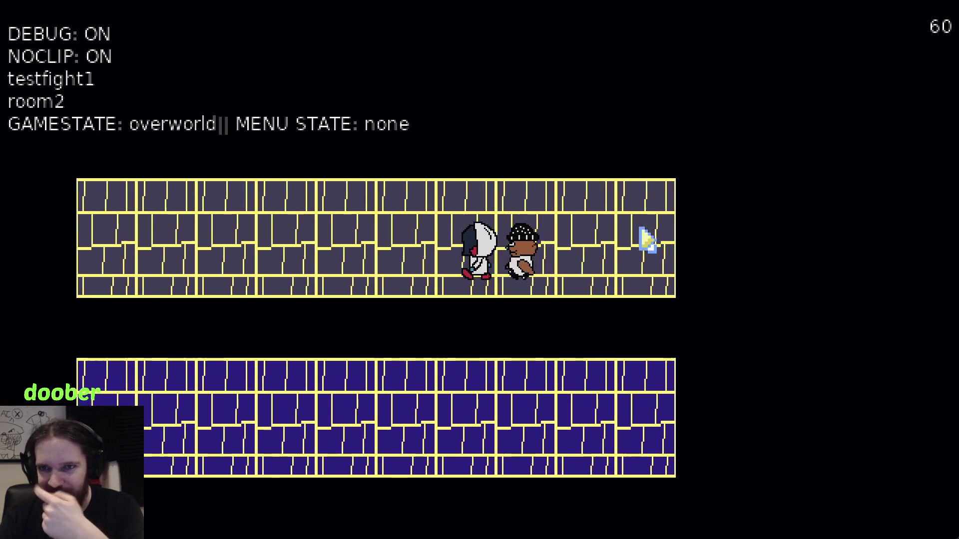
key("Left")
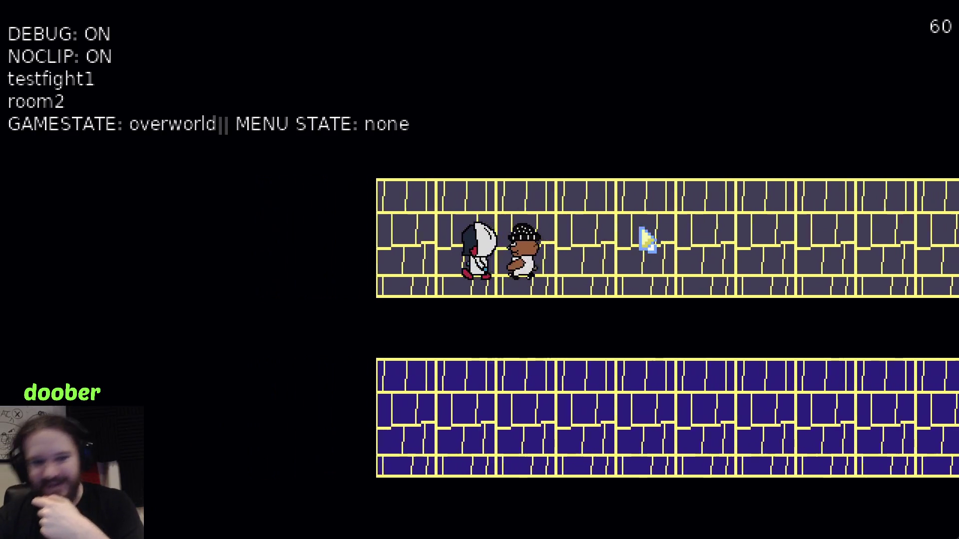
key("Right")
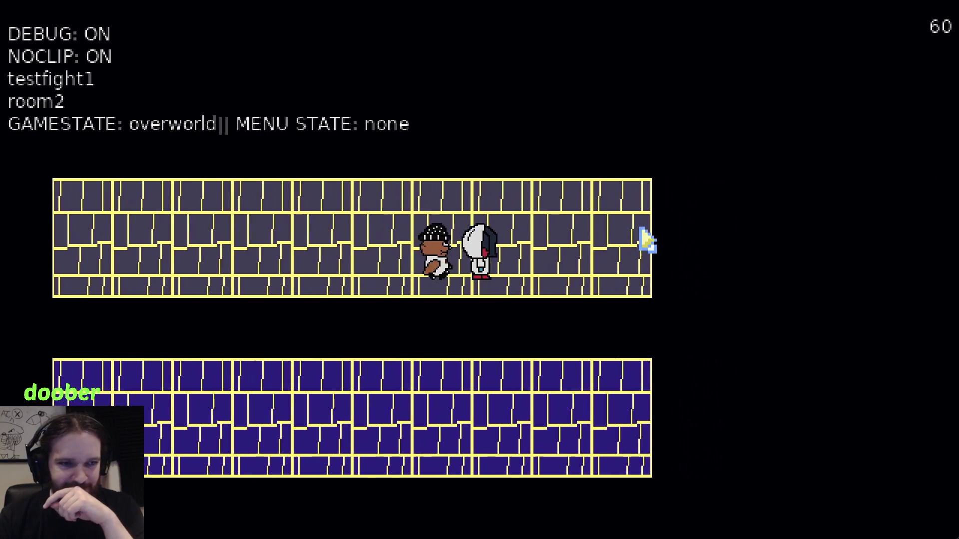
key("Left")
key("Left")
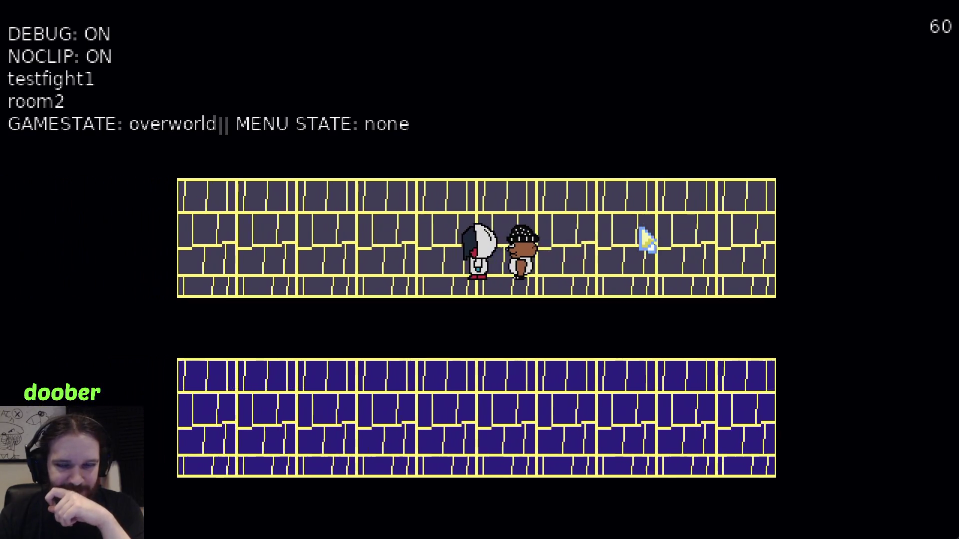
key("Right")
key("Right")
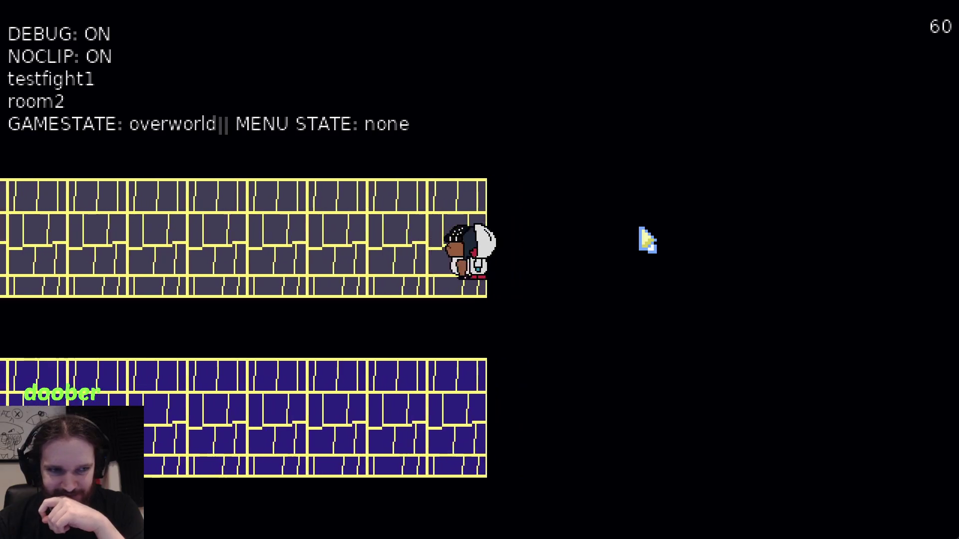
key("Left")
key("Left")
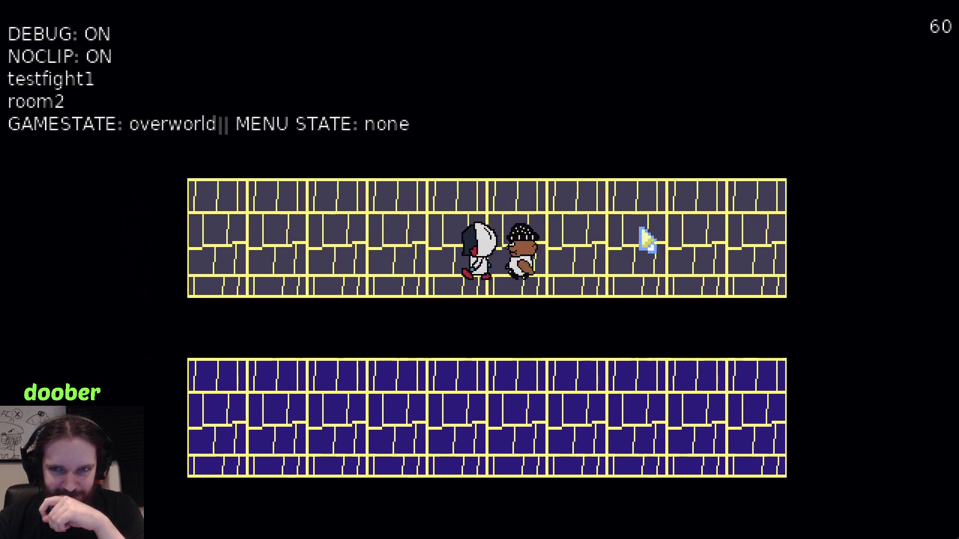
key("Right")
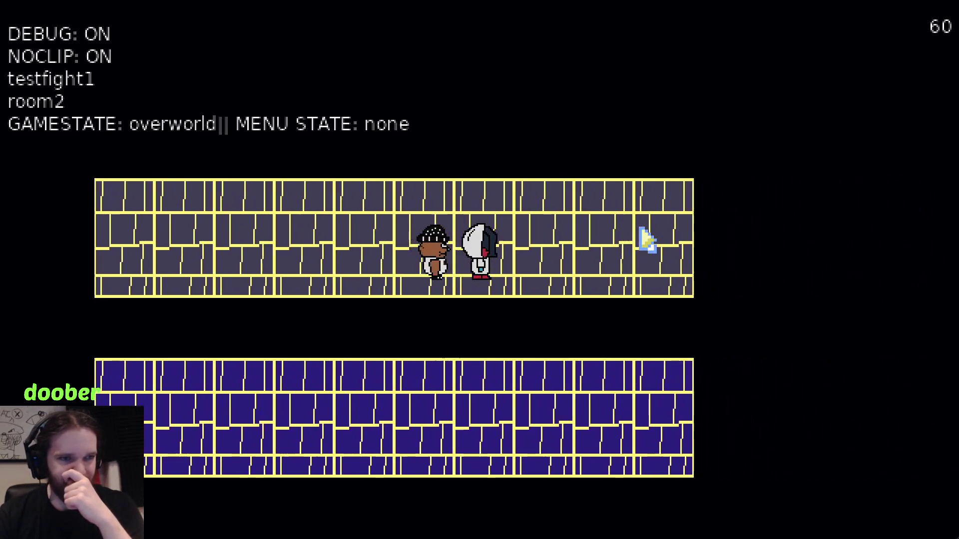
key("Left")
key("Left")
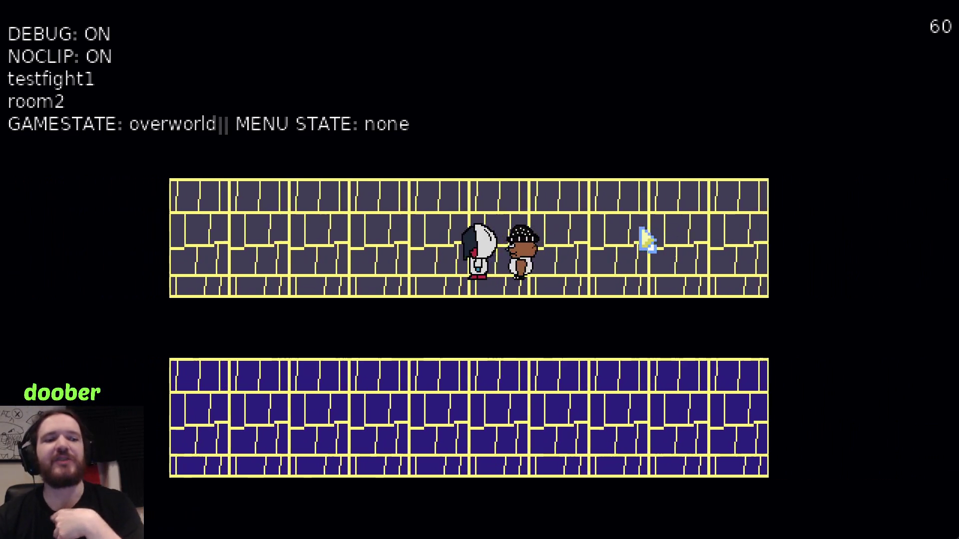
key("Right")
key("Right")
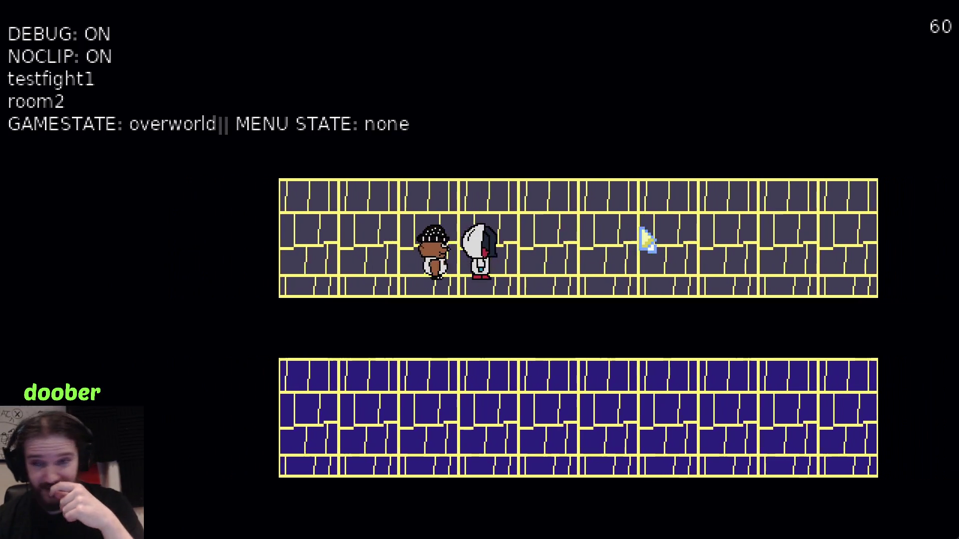
Walk the party south out of the corridor past the white line into black space.
key("Down")
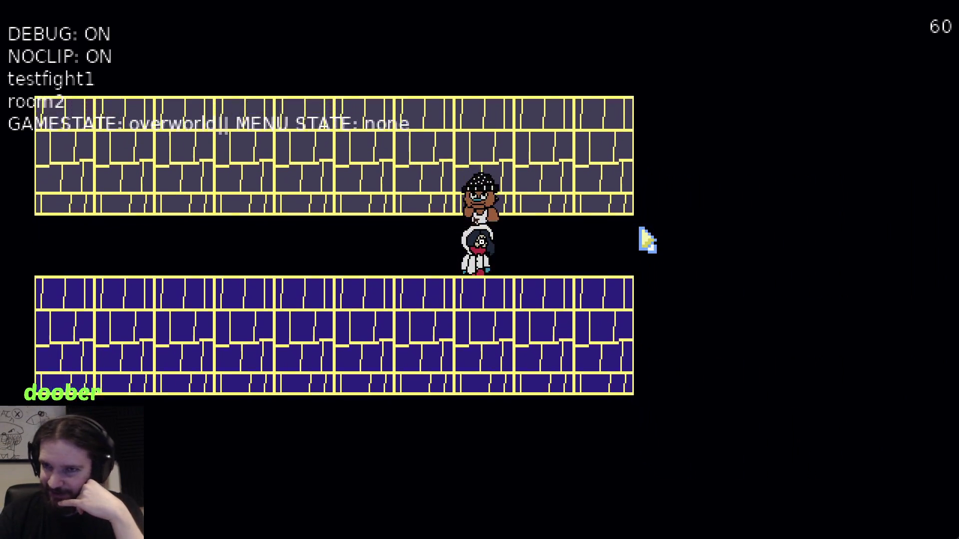
key("Down")
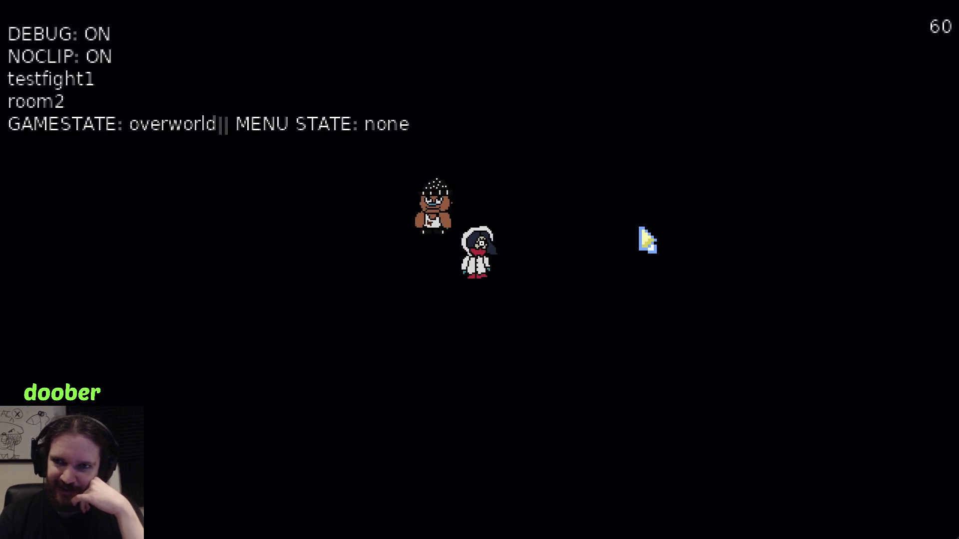
key("Down")
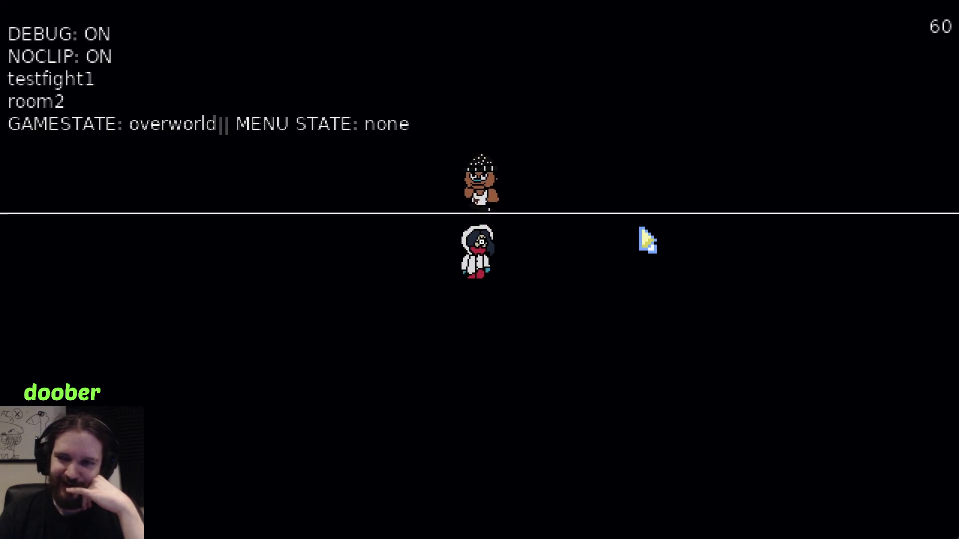
Walk down, then turn the player up, left, and up again as the follower repositions.
key("Down")
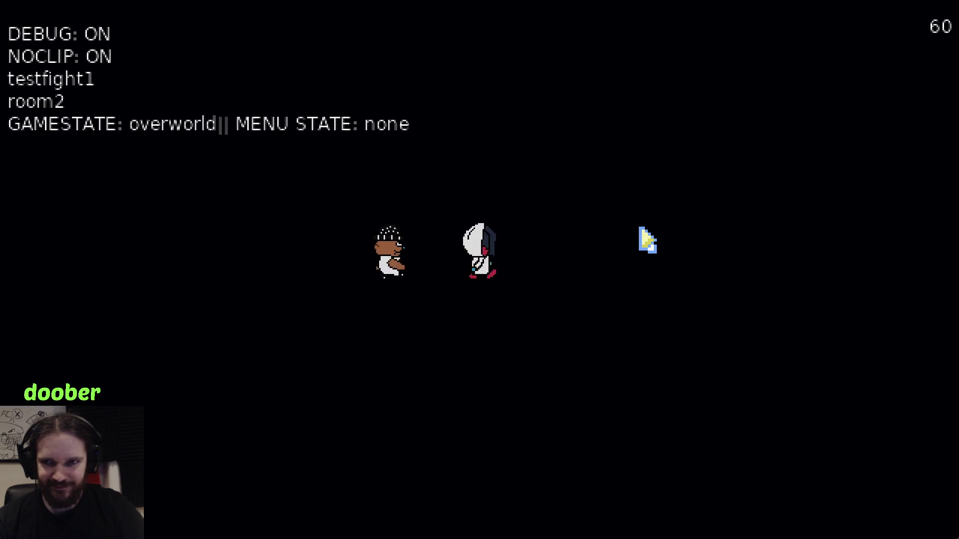
key("Up")
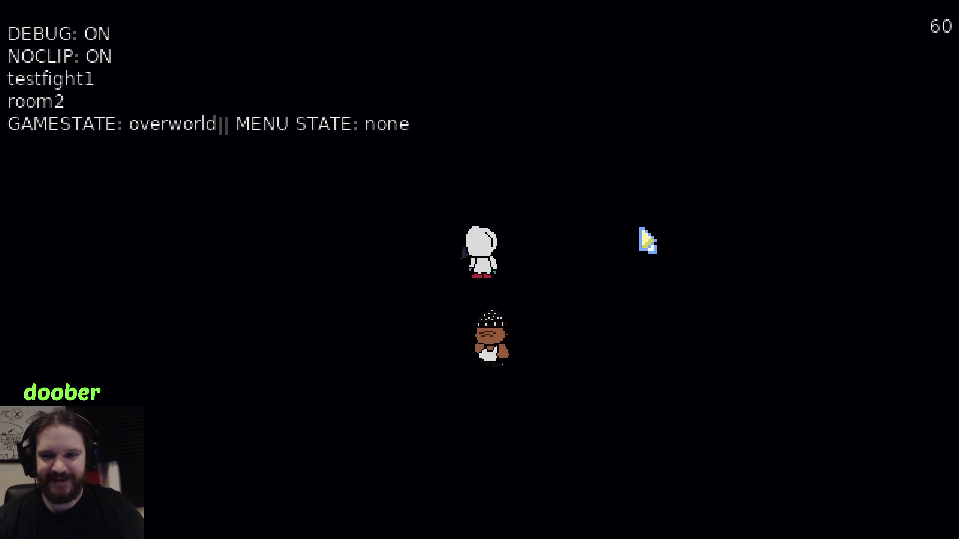
key("Left")
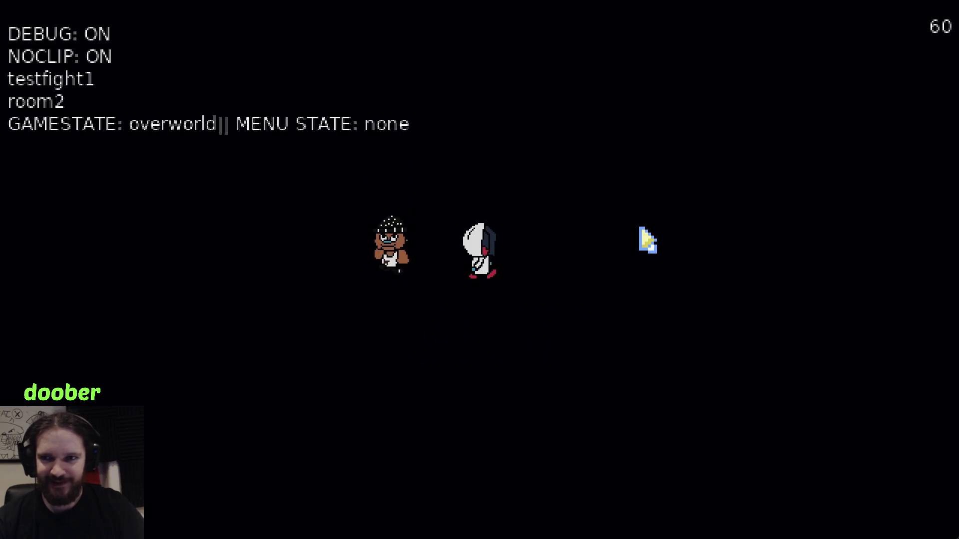
key("Up")
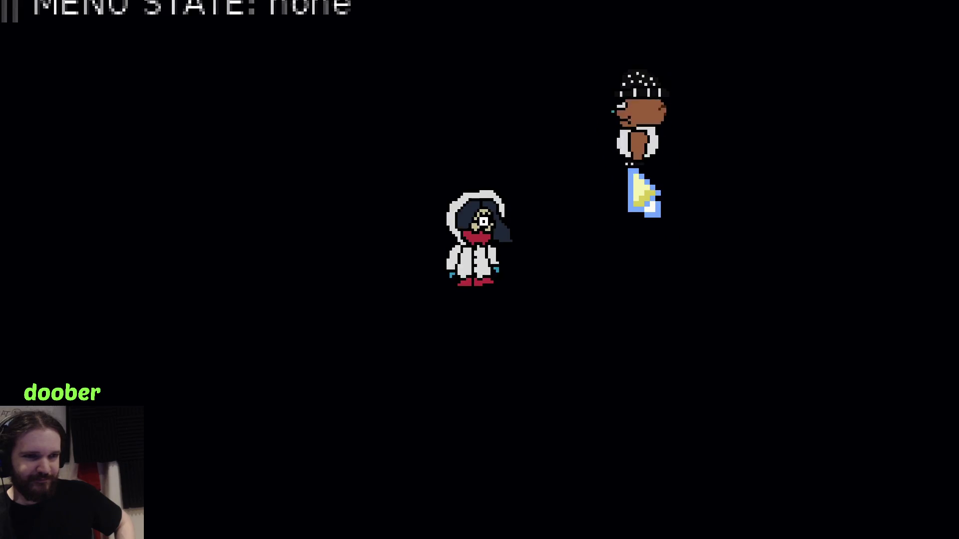
Quit the game and locate the follower.updater() call inside love.update in main.lua.
key("Escape")
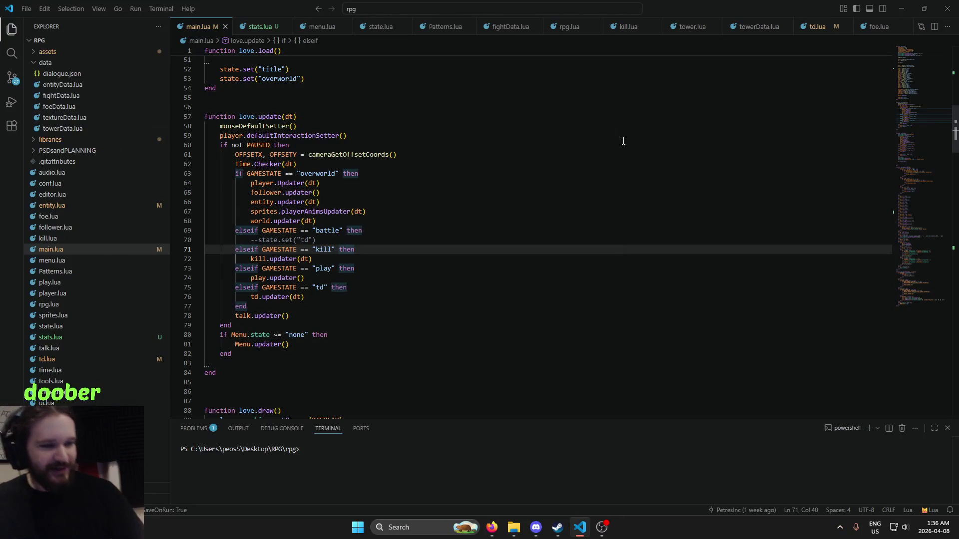
scroll(501, 294, "down", 3)
scroll(417, 249, "up", 1)
left_click(375, 257)
key("Up")
key("Up")
key("Up")
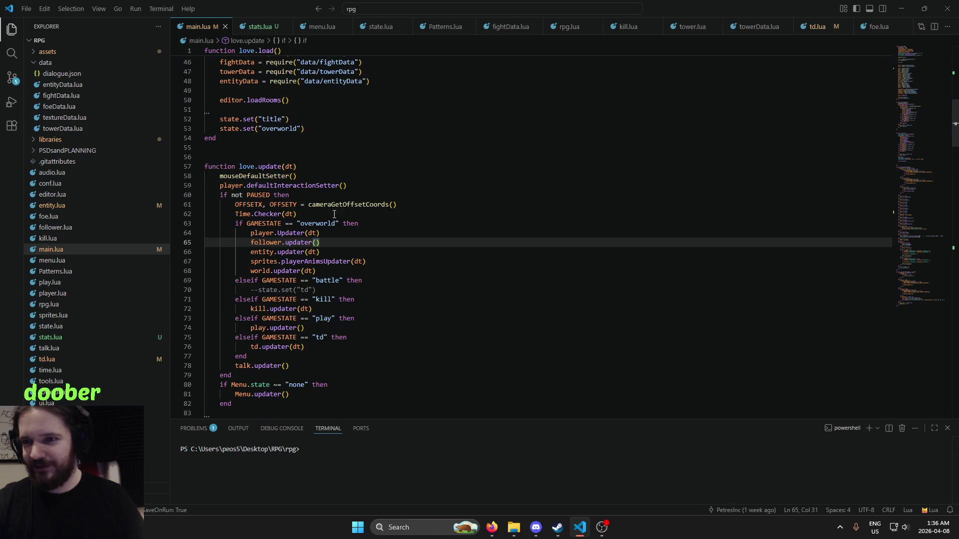
left_click(360, 242)
left_click(365, 314)
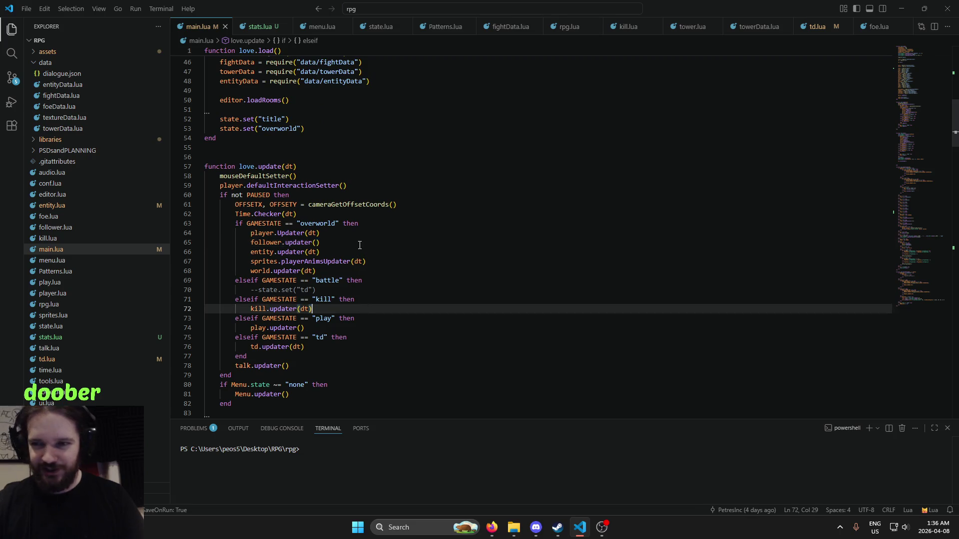
left_click(360, 244)
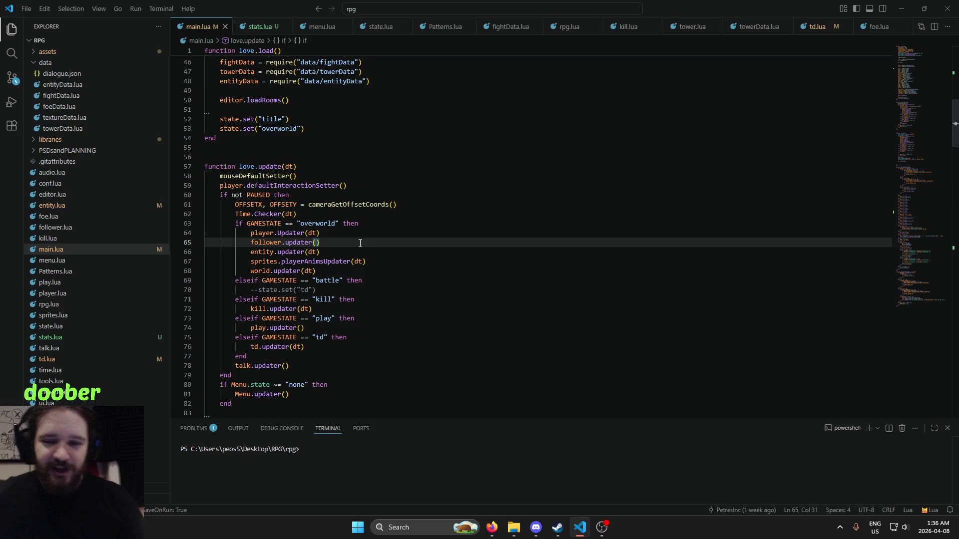
Scroll main.lua up to love.load, which requires the stats, follower and td modules.
scroll(378, 279, "down", 5)
scroll(378, 280, "up", 4)
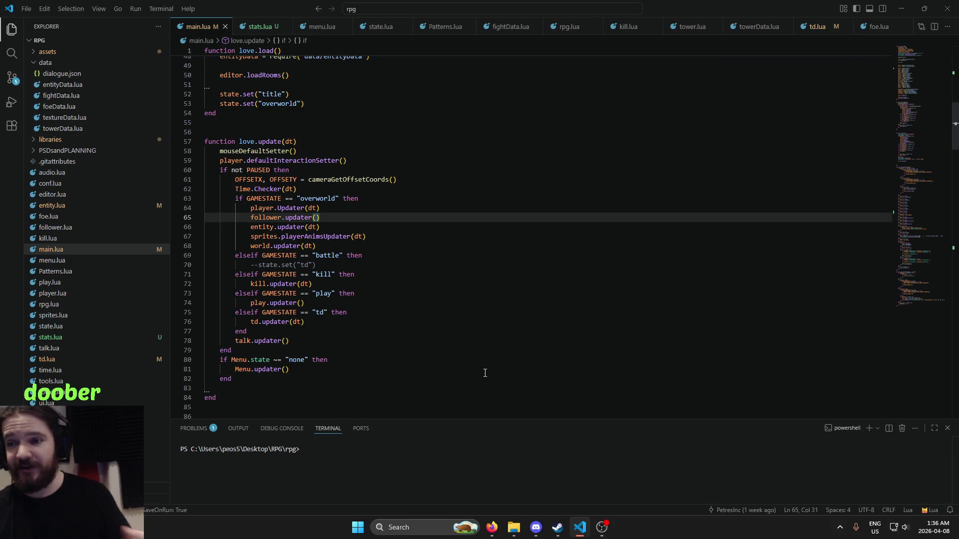
scroll(449, 310, "down", 2)
scroll(514, 216, "up", 5)
scroll(564, 234, "down", 3)
scroll(564, 234, "down", 15)
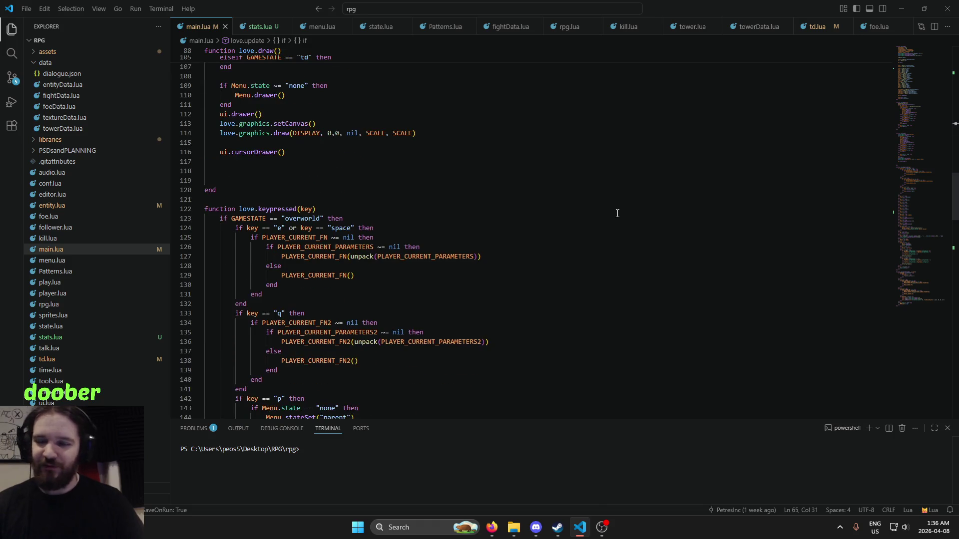
scroll(620, 216, "up", 5)
mouse_move(912, 149)
left_mouse_down()
mouse_move(897, 76)
mouse_move(874, 260)
mouse_move(892, 150)
mouse_move(879, 210)
mouse_move(824, 236)
mouse_move(895, 255)
mouse_move(930, 77)
left_mouse_up()
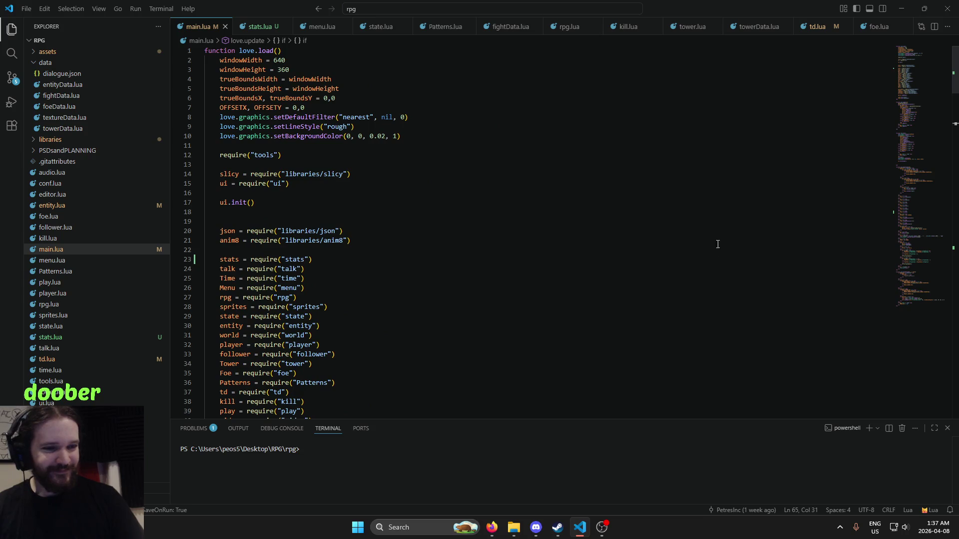